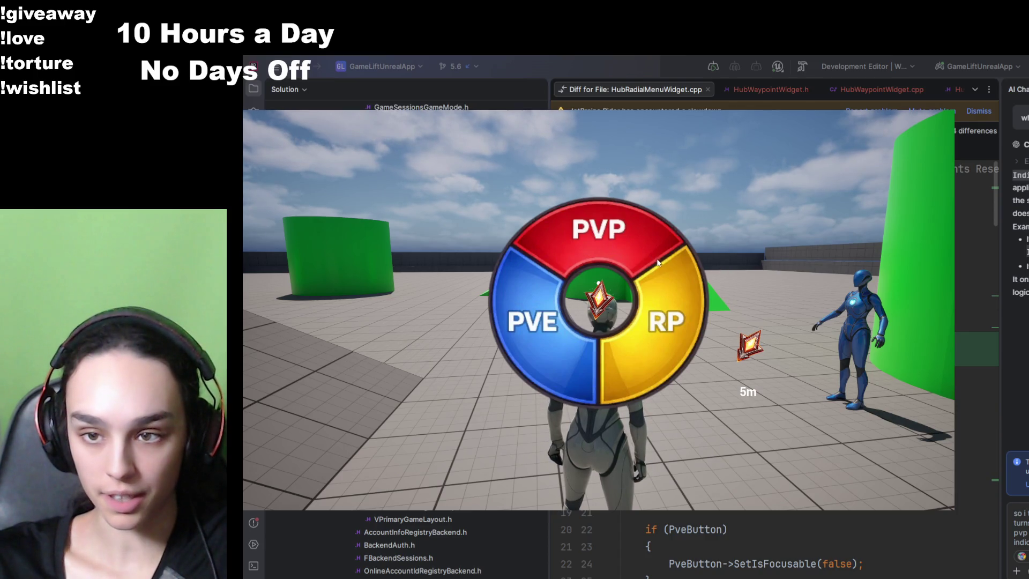
- Dismiss the PVP/PVE/RP mode wheel to show the character standing in the test level
{"action": "left_click", "coordinate": [670, 286]}
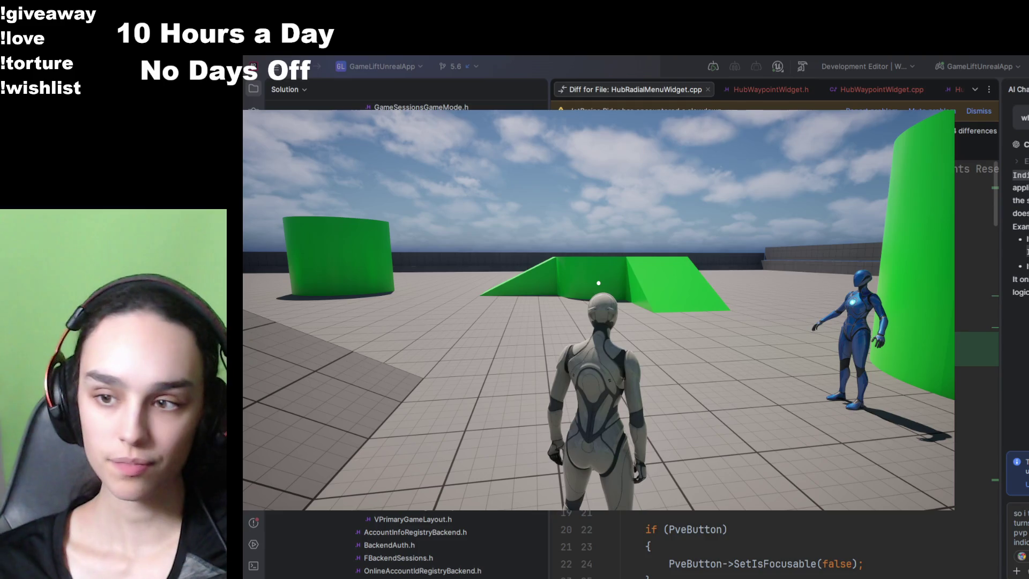
- Toggle the mode wheel, open the pause menu and go Back, leaving a 5m waypoint marker
{"action": "key", "text": "Tab"}
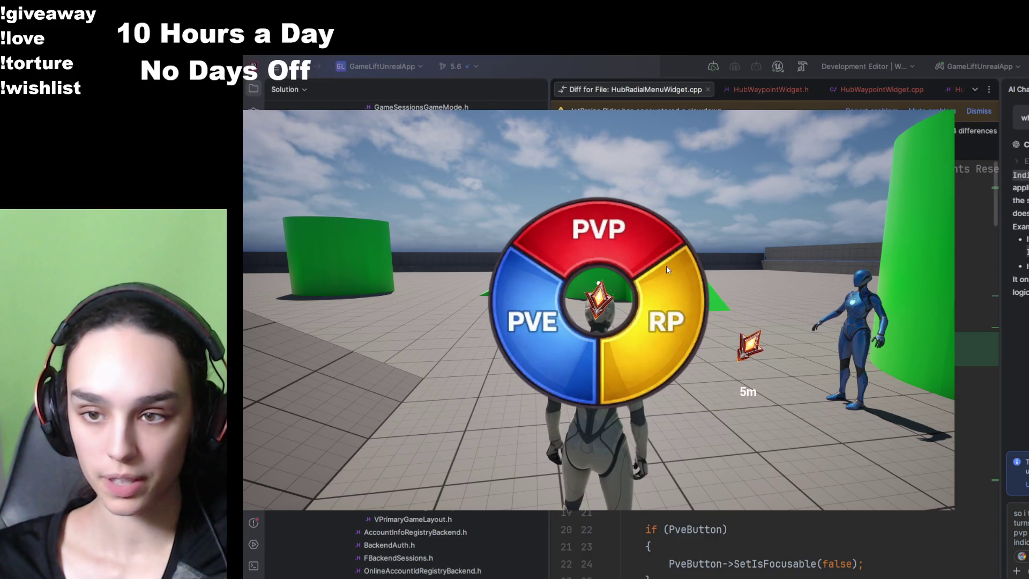
{"action": "left_click", "coordinate": [589, 383]}
{"action": "key", "text": "Escape"}
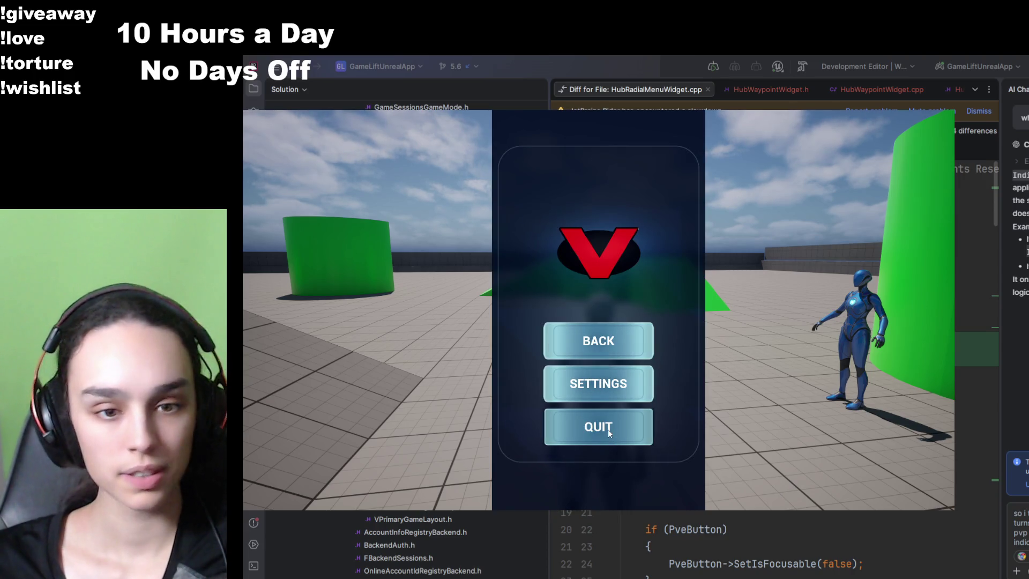
{"action": "left_click", "coordinate": [598, 340]}
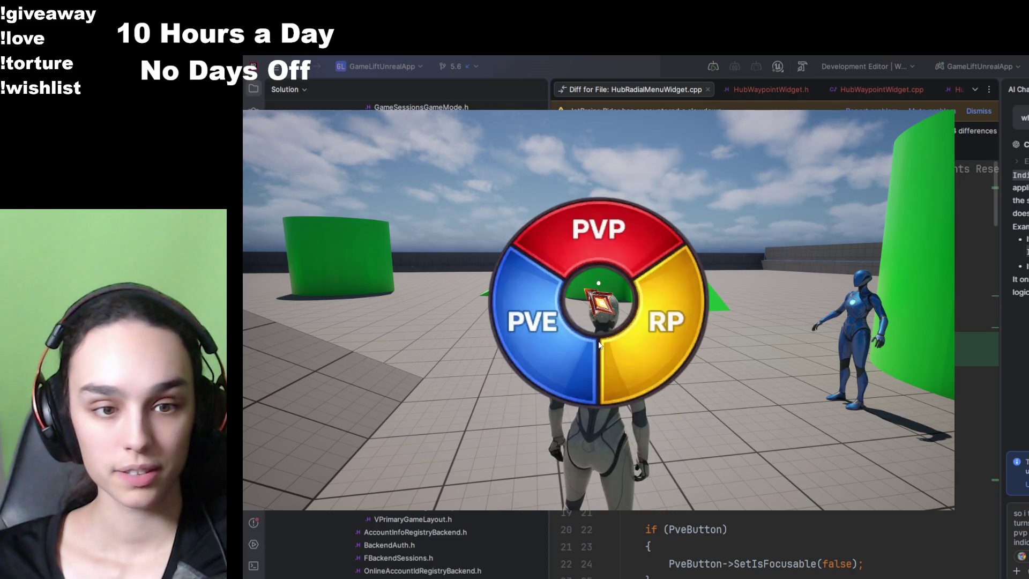
{"action": "left_click", "coordinate": [606, 291]}
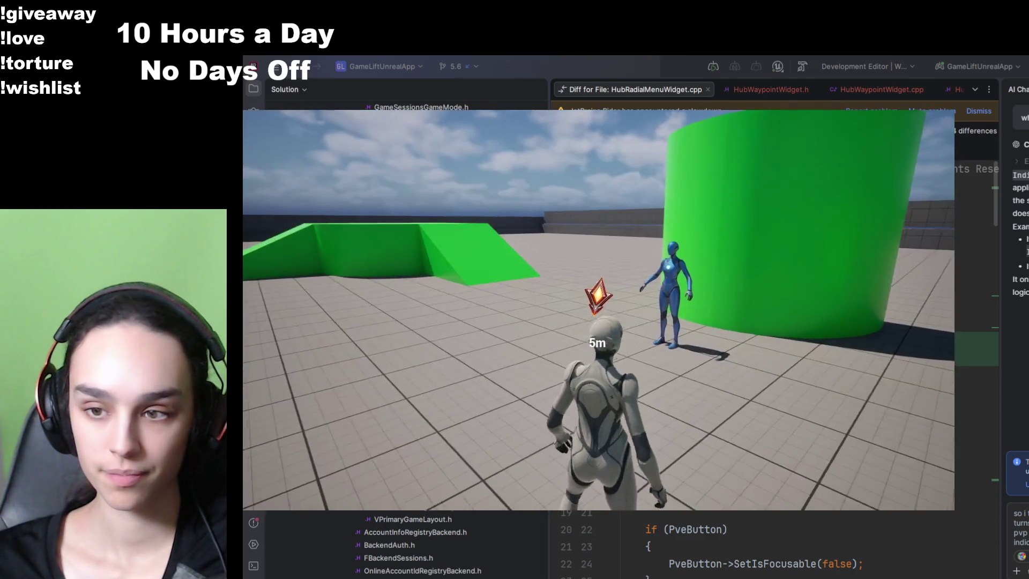
- Run the character forward across the level, then exit to the game's main menu
{"action": "key", "text": "w"}
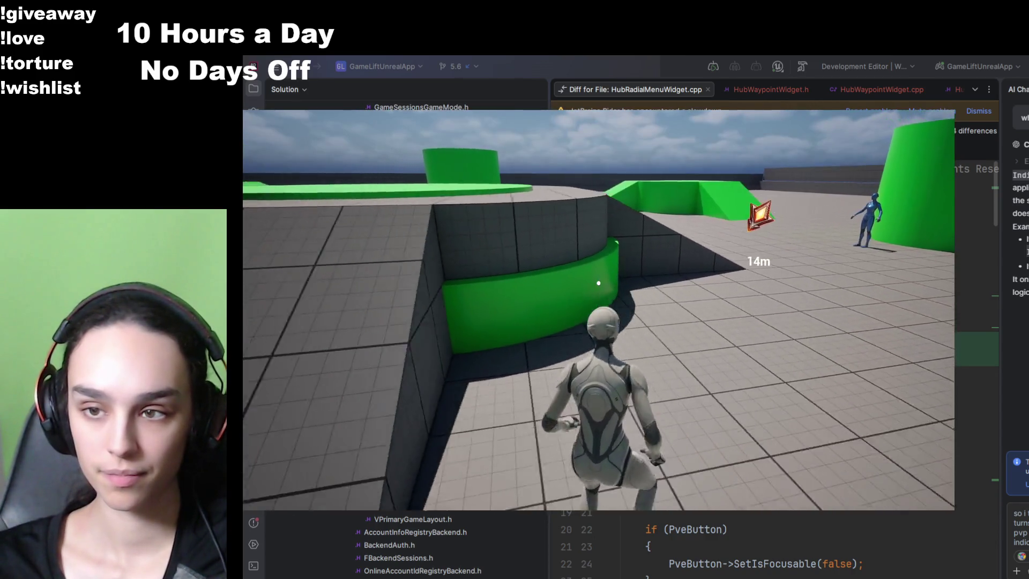
{"action": "key", "text": "w"}
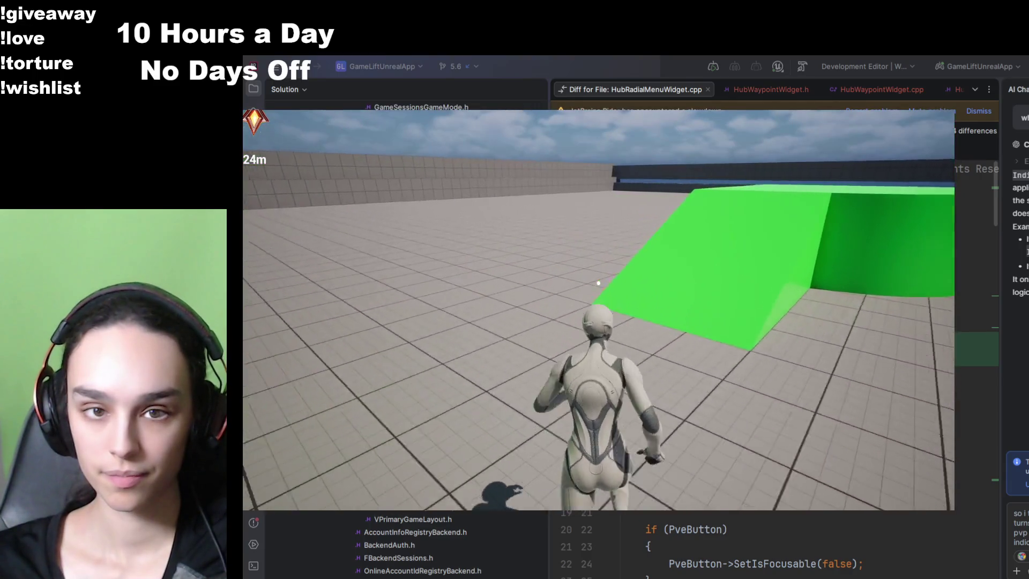
{"action": "key", "text": "w"}
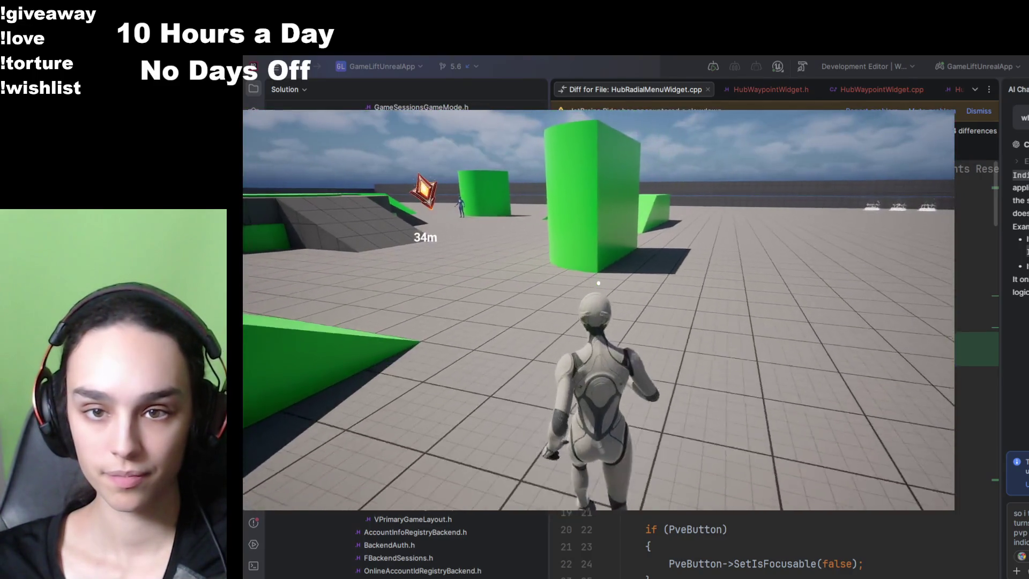
{"action": "key", "text": "w"}
{"action": "key", "text": "Escape"}
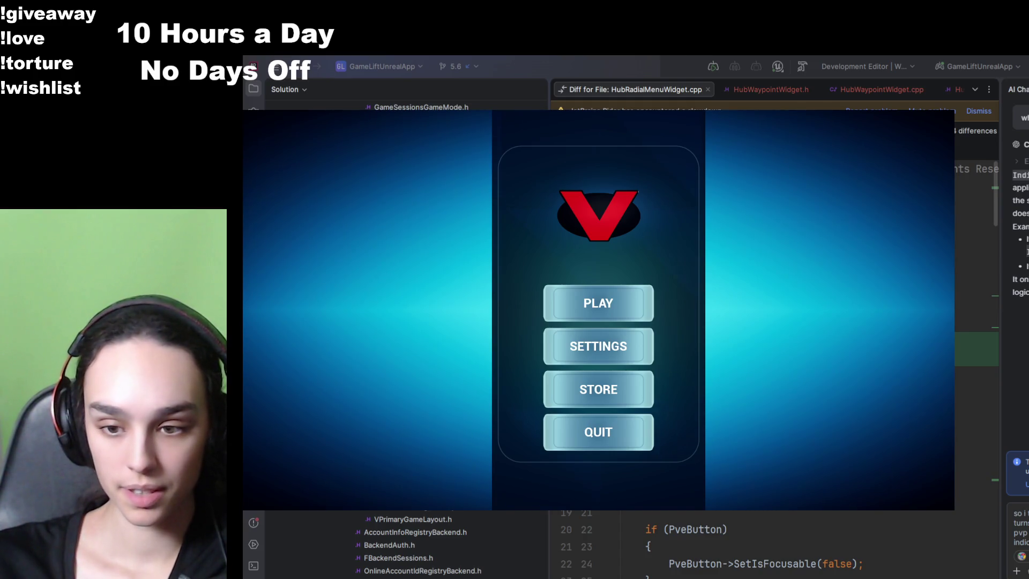
- Choose PLAY on the main menu to queue into the green-blocked test level
{"action": "left_click", "coordinate": [618, 314]}
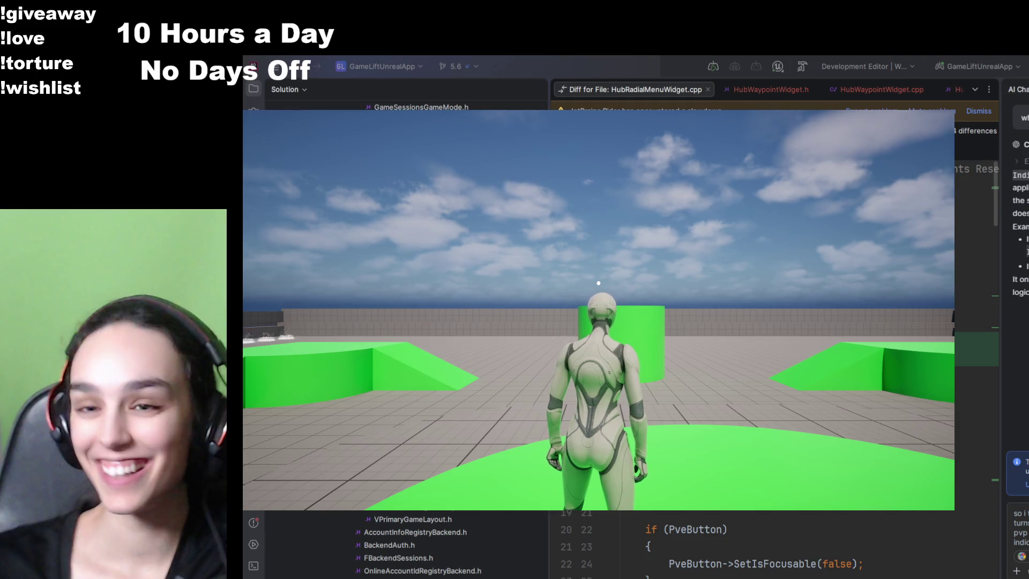
- Run the character across the arena floor and bring up the PVP/PVE/RP mode wheel
{"action": "key", "text": "w"}
{"action": "mouse_move", "coordinate": [598, 283]}
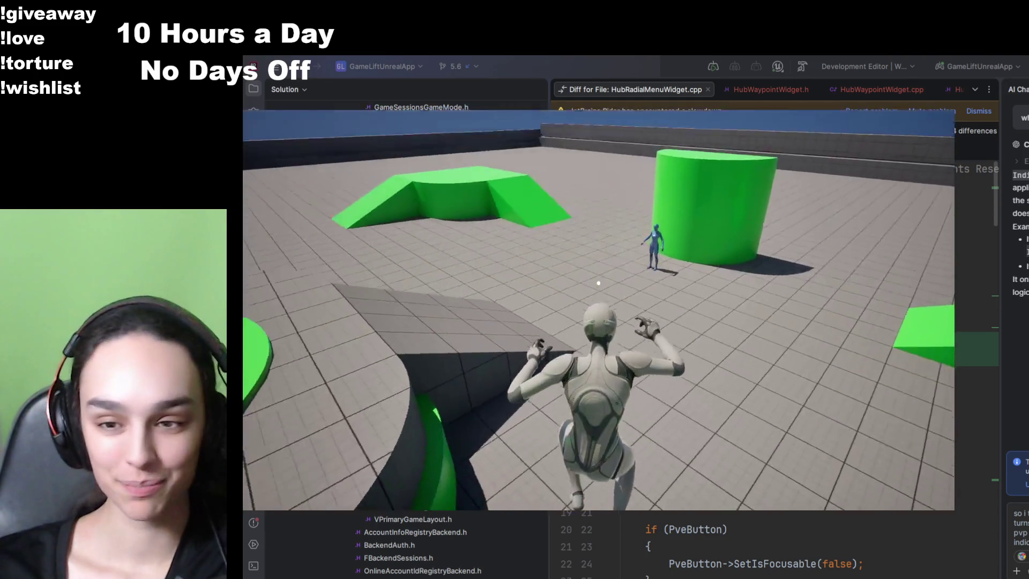
{"action": "key", "text": "Tab"}
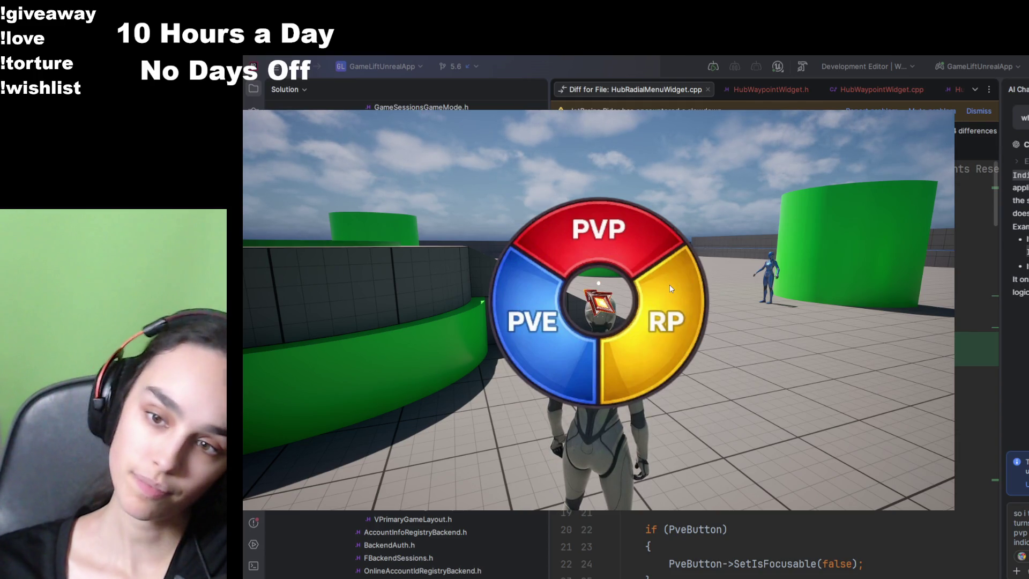
- Select PVP on the mode wheel twice to place a waypoint marker 14m ahead
{"action": "left_click", "coordinate": [638, 250]}
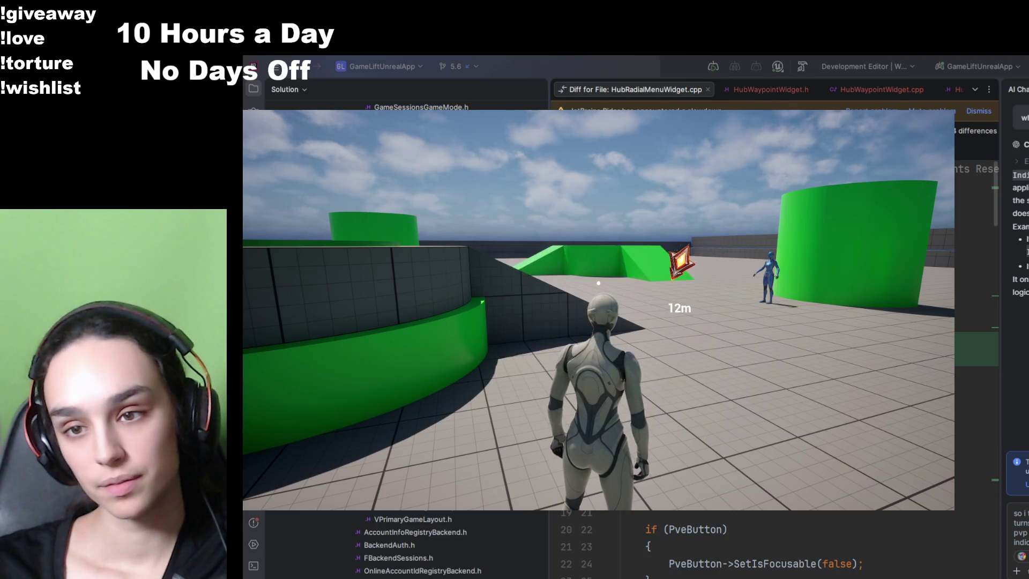
{"action": "key", "text": "Tab"}
{"action": "key", "text": "Tab"}
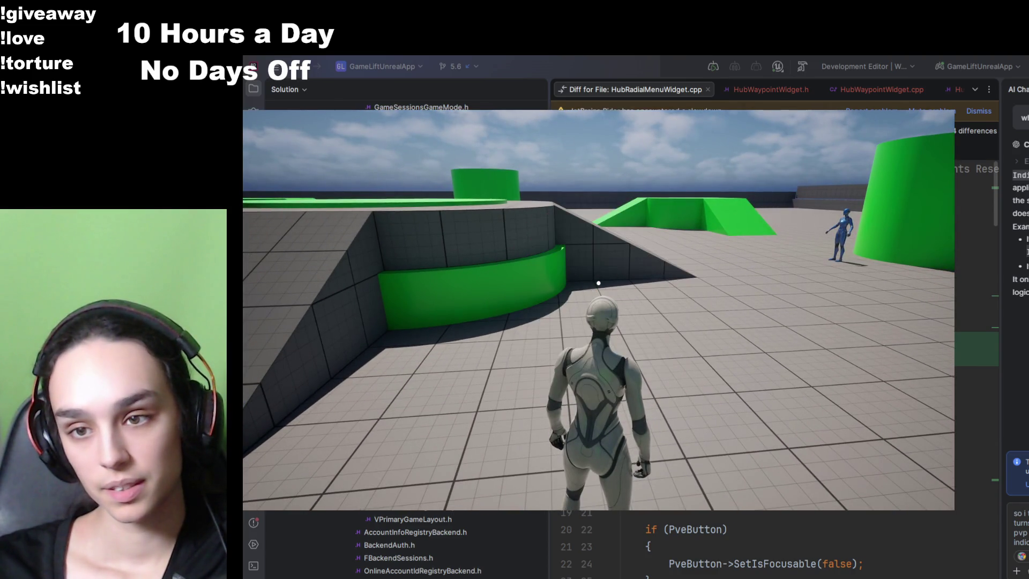
{"action": "key", "text": "Tab"}
{"action": "key", "text": "Tab"}
{"action": "key", "text": "Tab"}
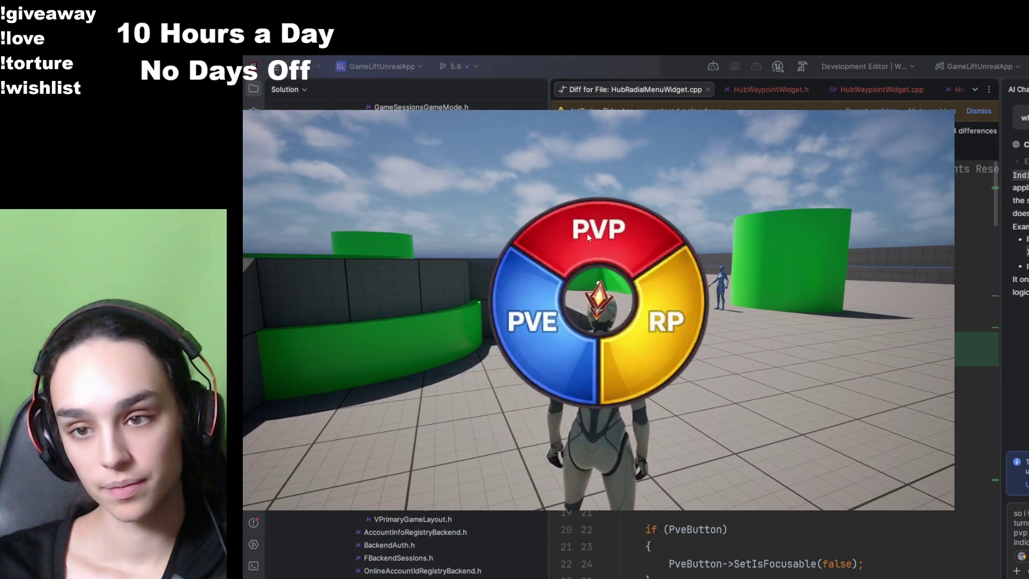
{"action": "left_click", "coordinate": [587, 233]}
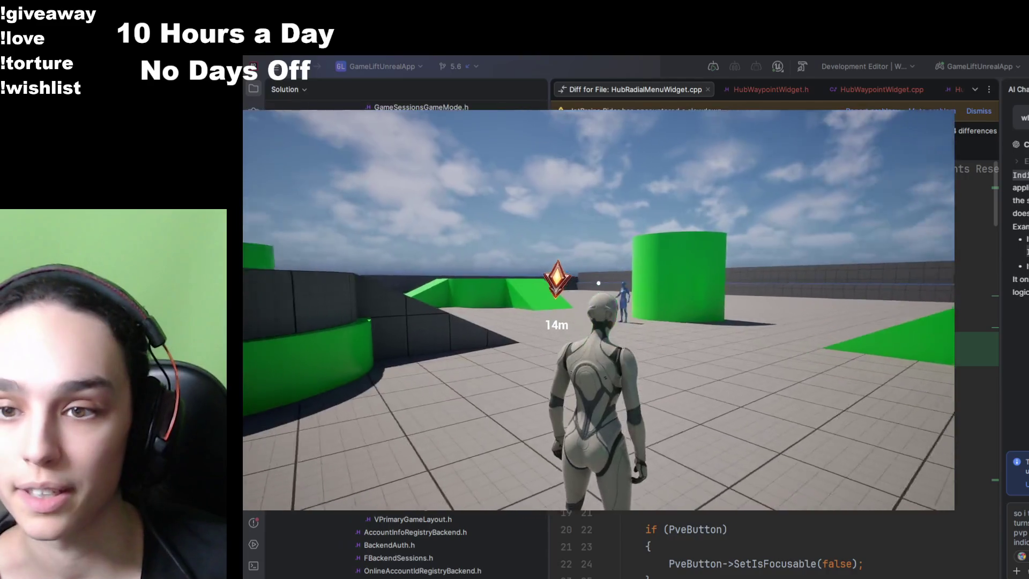
- Pick PVP again to show the 14m waypoint, then QUIT from the pause menu
{"action": "key", "text": "Tab"}
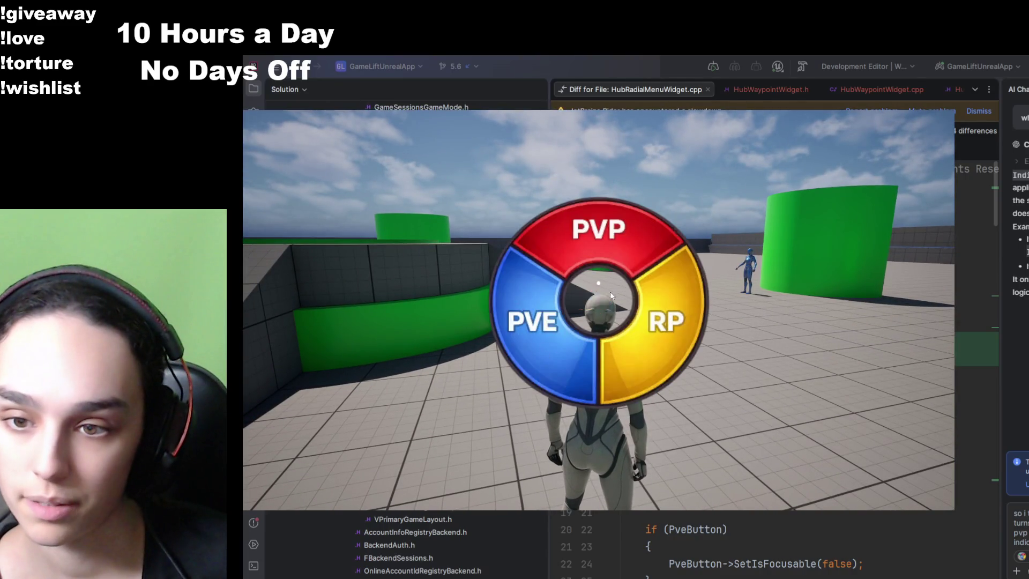
{"action": "left_click", "coordinate": [663, 275]}
{"action": "key", "text": "Escape"}
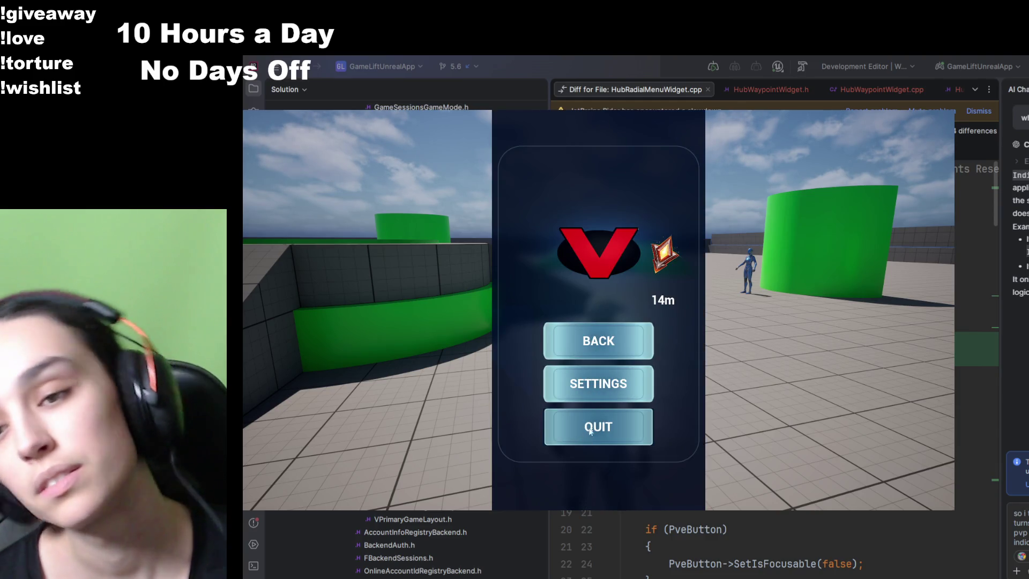
{"action": "left_click", "coordinate": [588, 444]}
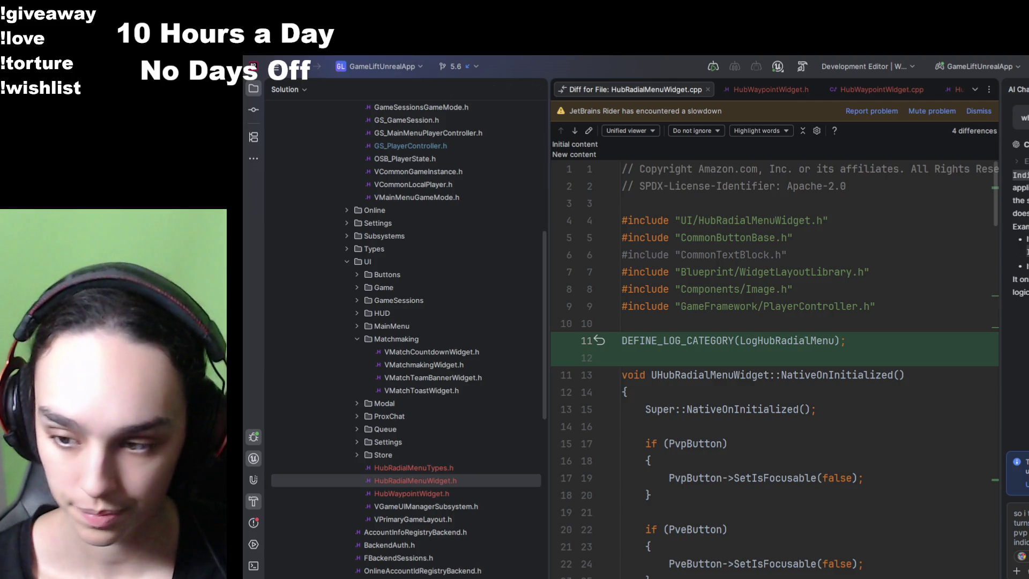
- Send a message to Codex in AI Chat, then reply 'app' to approve its plan
{"action": "left_click", "coordinate": [1017, 531]}
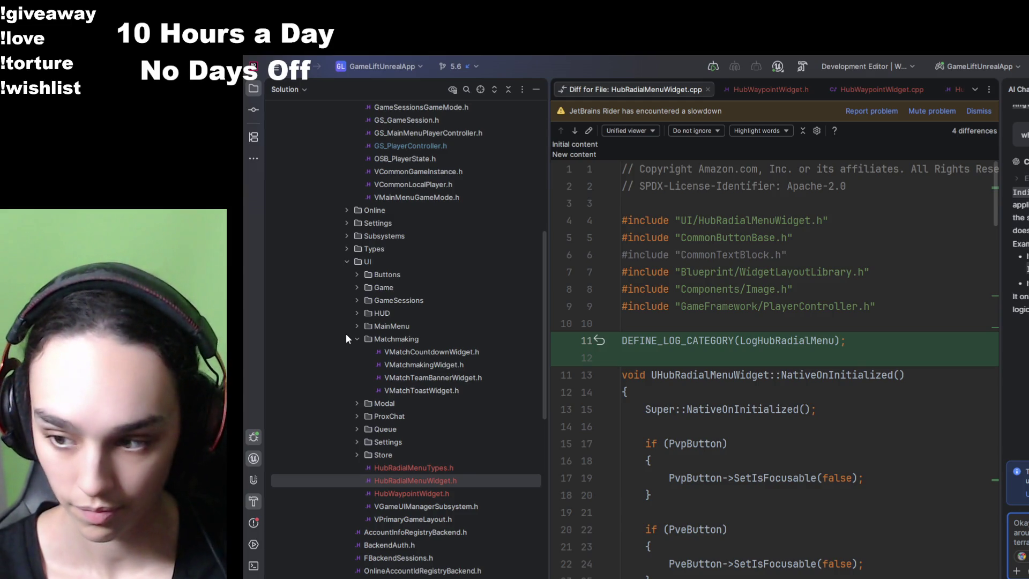
{"action": "key", "text": "Return"}
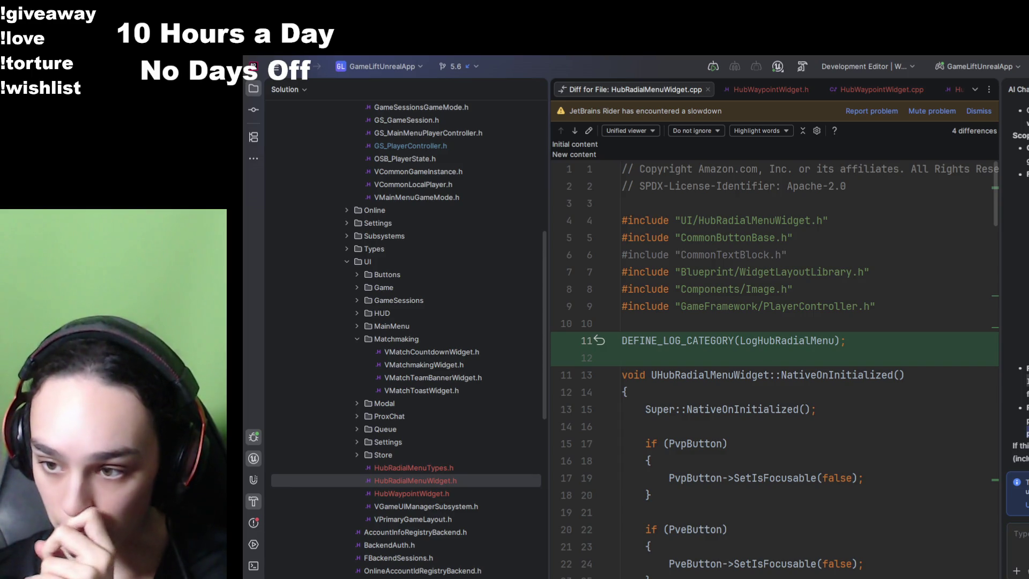
{"action": "type", "text": "app"}
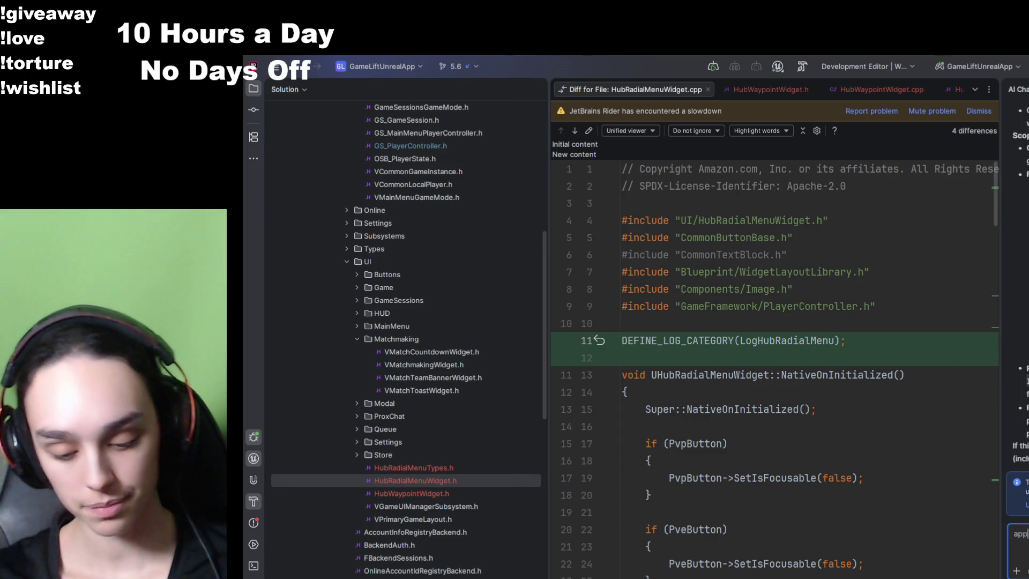
{"action": "key", "text": "Return"}
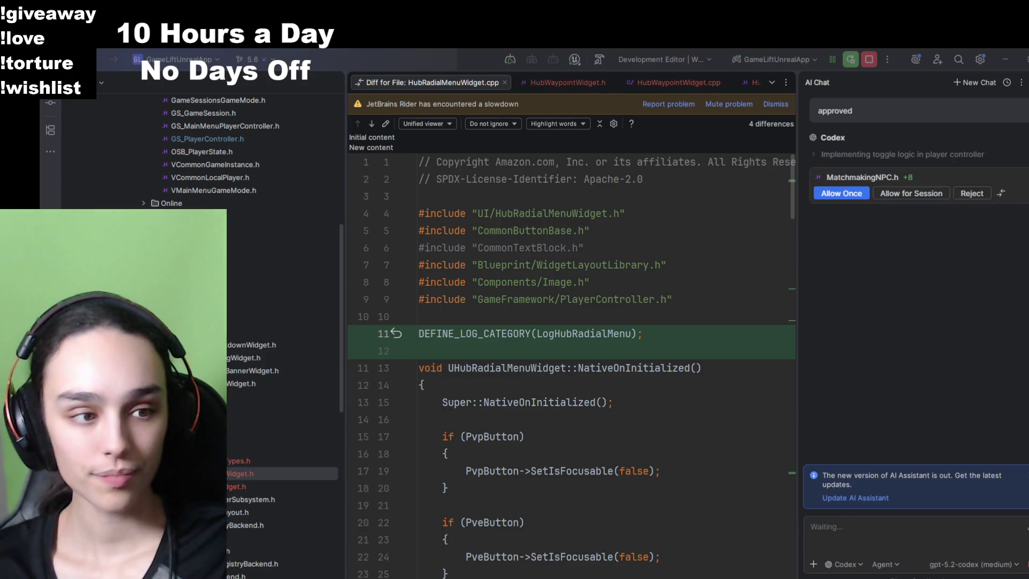
- Open Codex's proposed MatchmakingNPC.h change and allow it once
{"action": "left_click", "coordinate": [881, 177]}
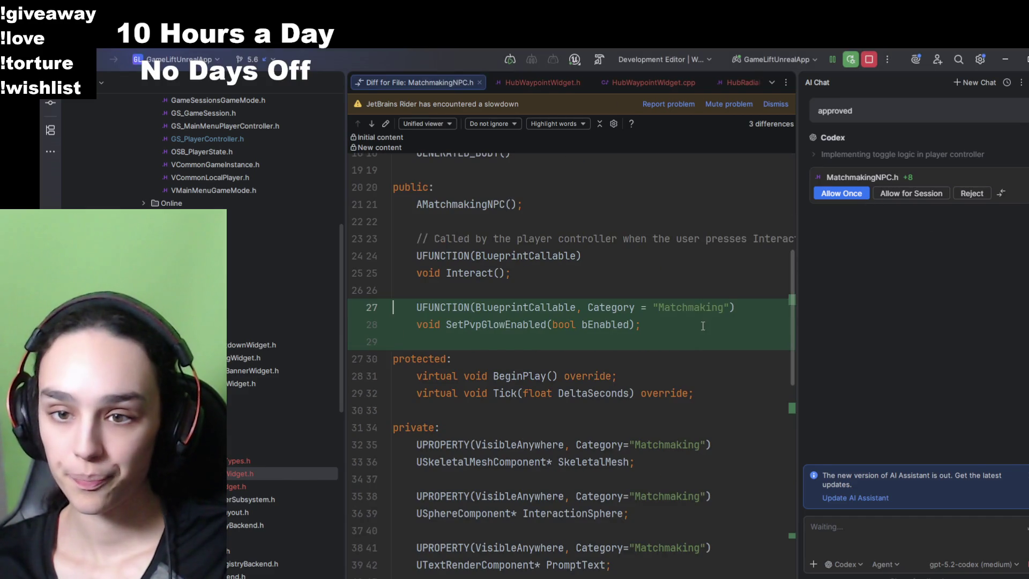
{"action": "left_click", "coordinate": [828, 194]}
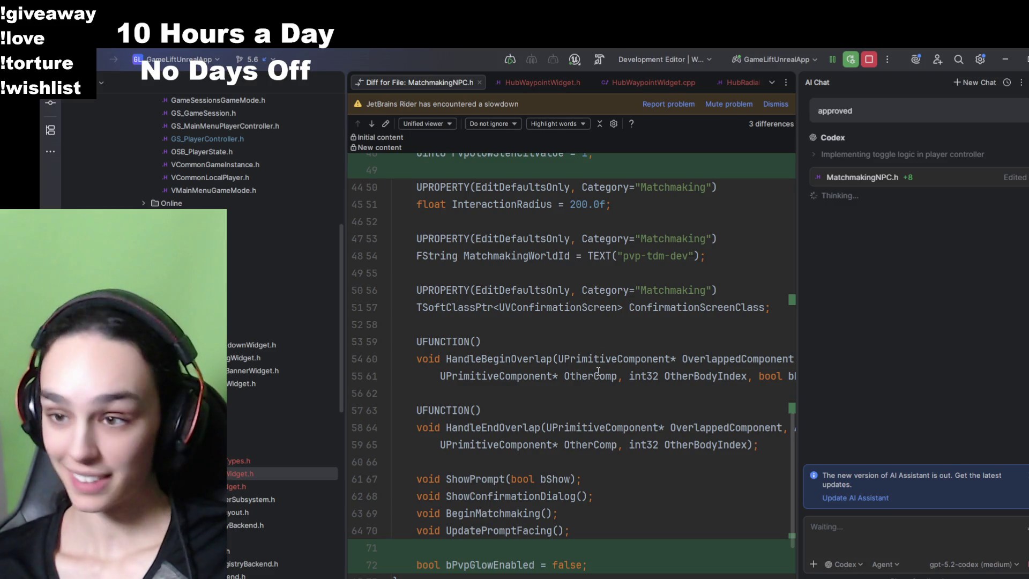
{"action": "scroll", "coordinate": [597, 410], "scroll_direction": "down", "scroll_amount": 1}
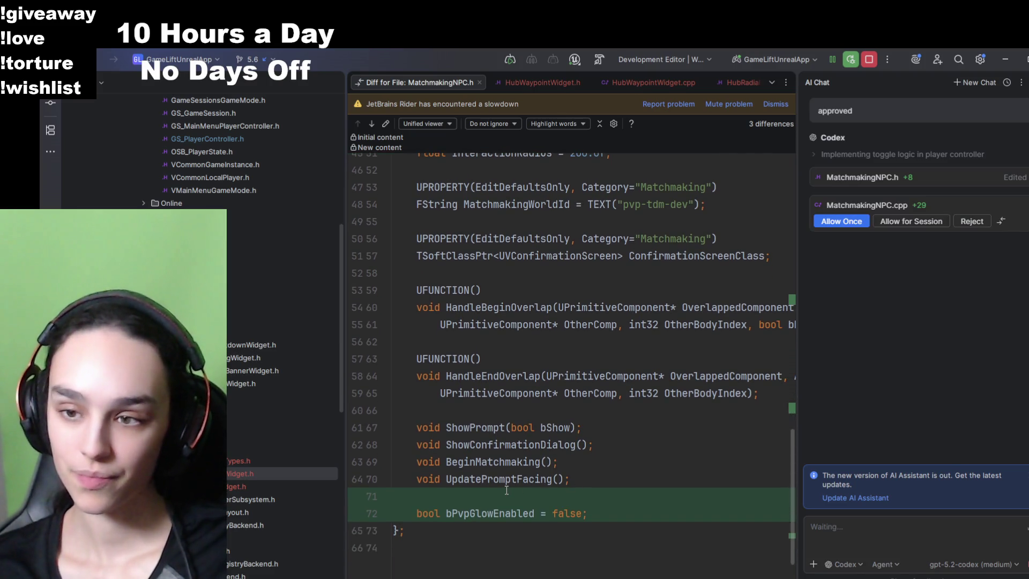
- Review the MatchmakingNPC.cpp diff adding SetPvpGlowEnabled and allow it once
{"action": "left_click", "coordinate": [857, 205]}
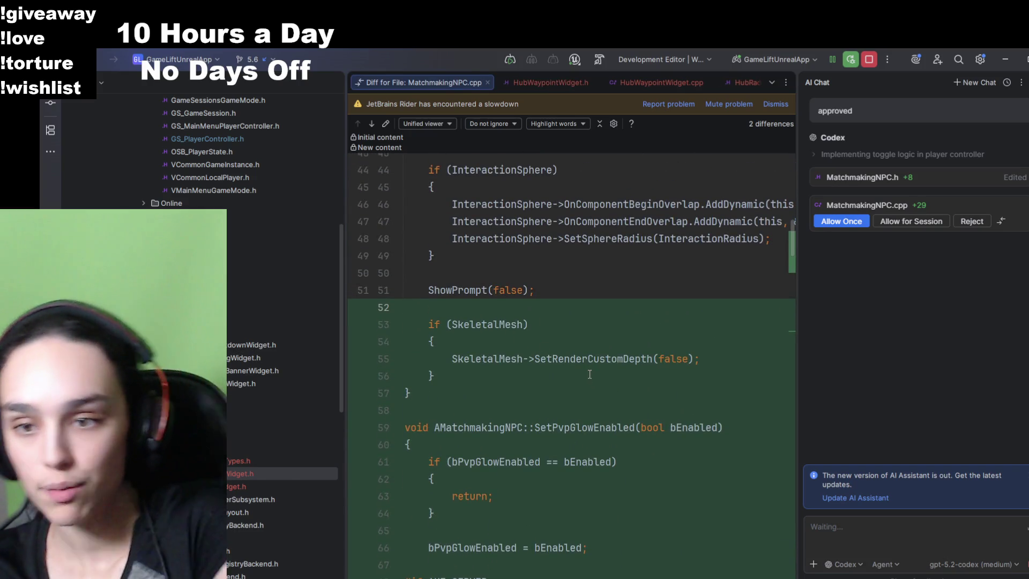
{"action": "scroll", "coordinate": [592, 376], "scroll_direction": "down", "scroll_amount": 2}
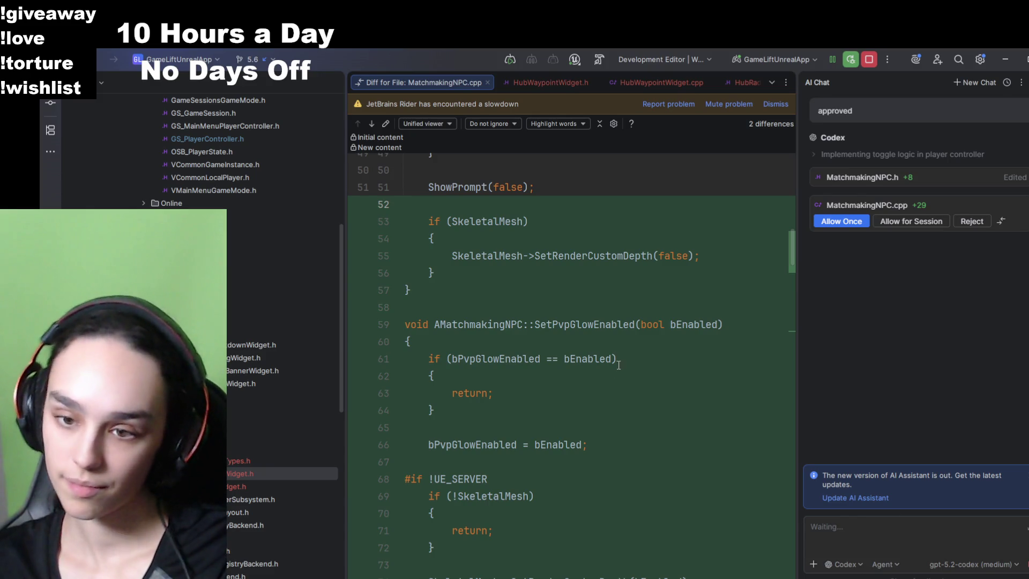
{"action": "scroll", "coordinate": [616, 359], "scroll_direction": "down", "scroll_amount": 4}
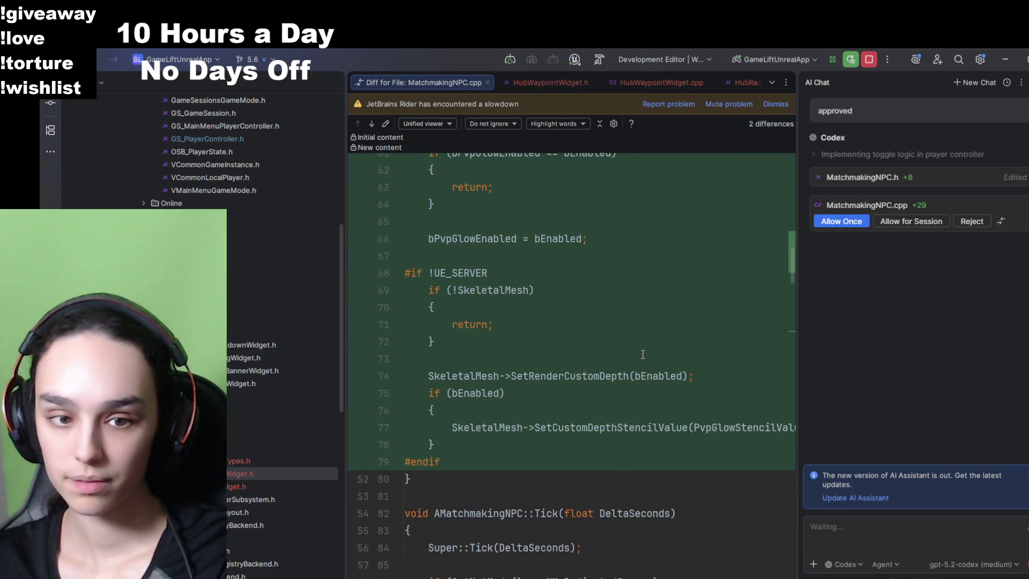
{"action": "left_click", "coordinate": [839, 221]}
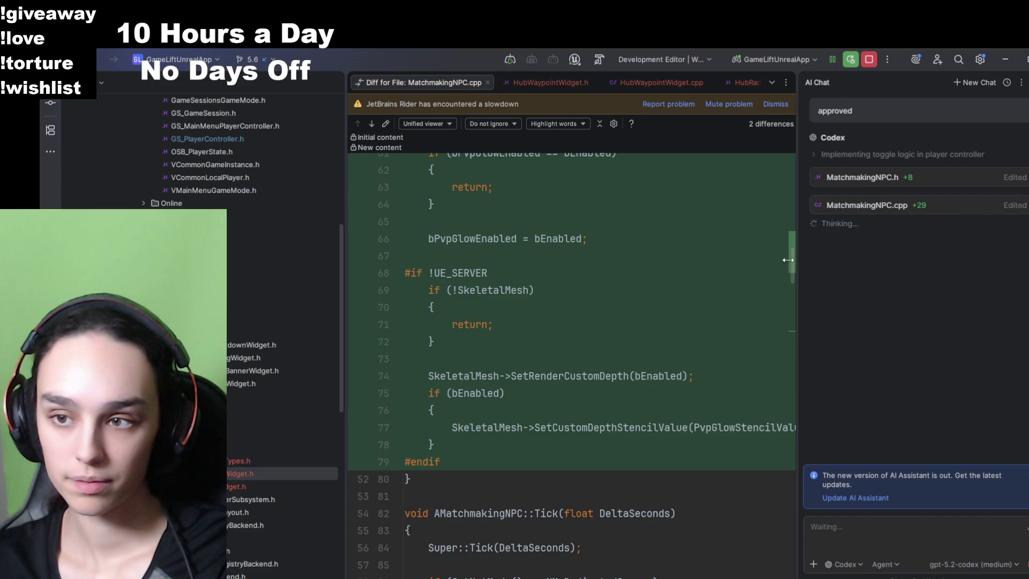
{"action": "scroll", "coordinate": [703, 330], "scroll_direction": "down", "scroll_amount": 2}
{"action": "scroll", "coordinate": [702, 331], "scroll_direction": "down", "scroll_amount": 13}
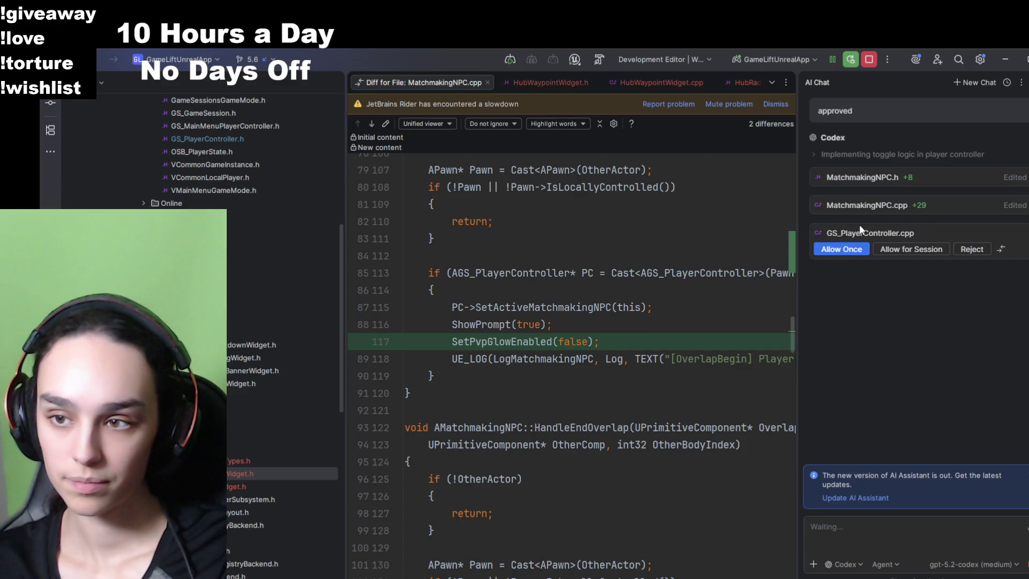
- Allow once the GS_PlayerController.cpp edit, opening its diff showing no differences
{"action": "left_click", "coordinate": [828, 248]}
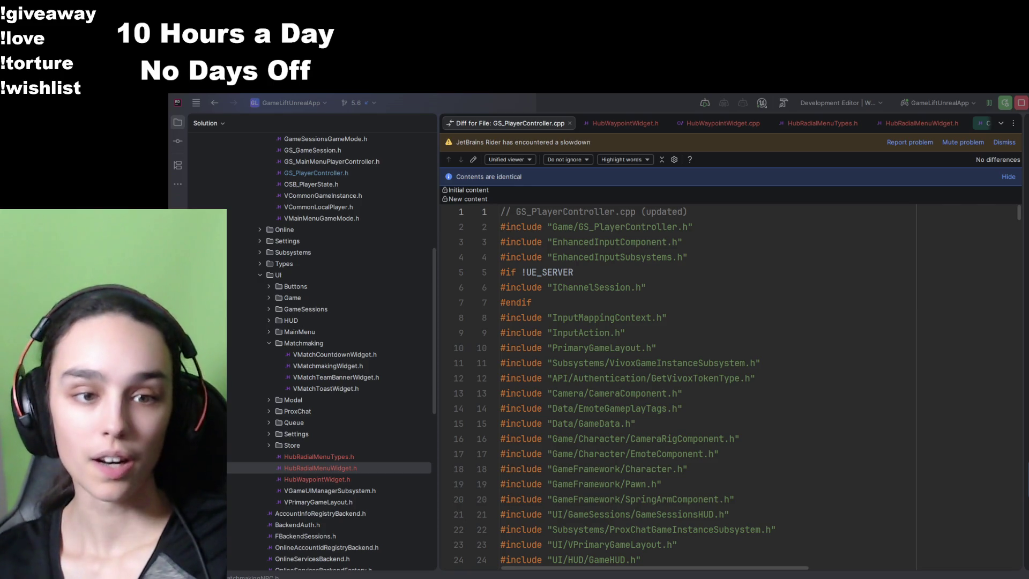
- Select the HubWaypointWidget.h and HubRadialMenuWidget.h headers in Rider's Solution tree
{"action": "left_click", "coordinate": [357, 479]}
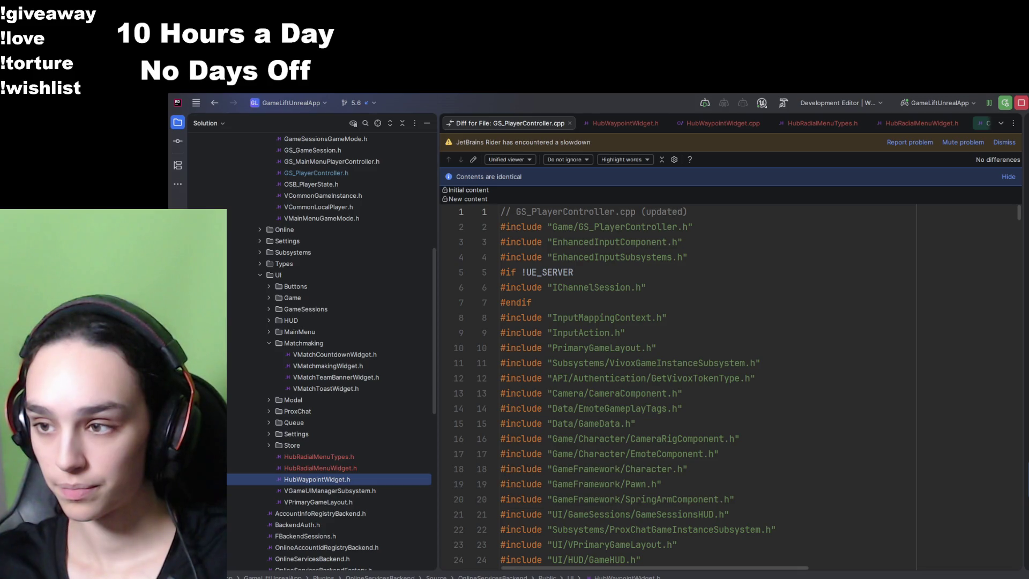
{"action": "key", "text": "Escape"}
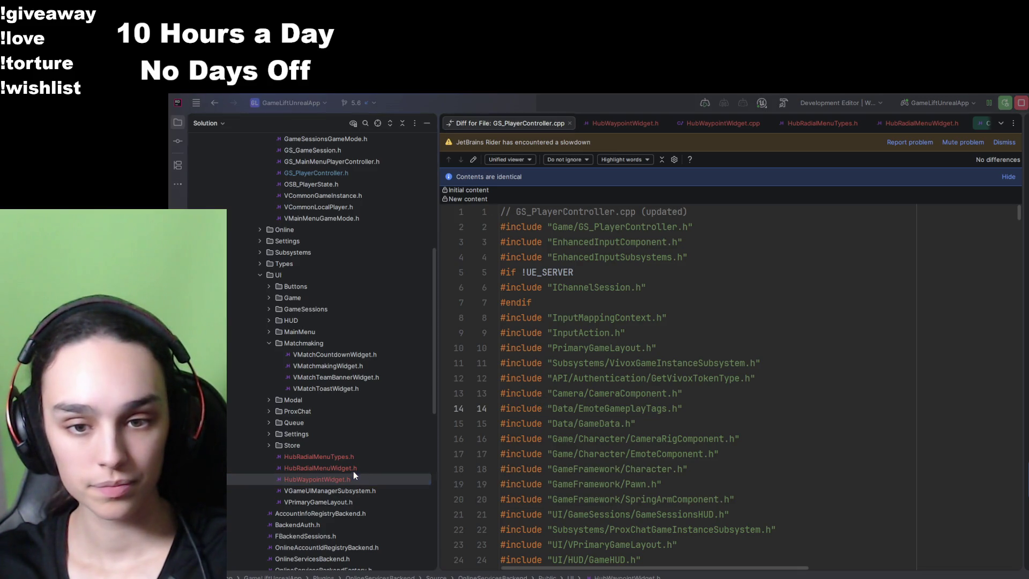
{"action": "left_click", "coordinate": [352, 471]}
{"action": "scroll", "coordinate": [321, 408], "scroll_direction": "up", "scroll_amount": 6}
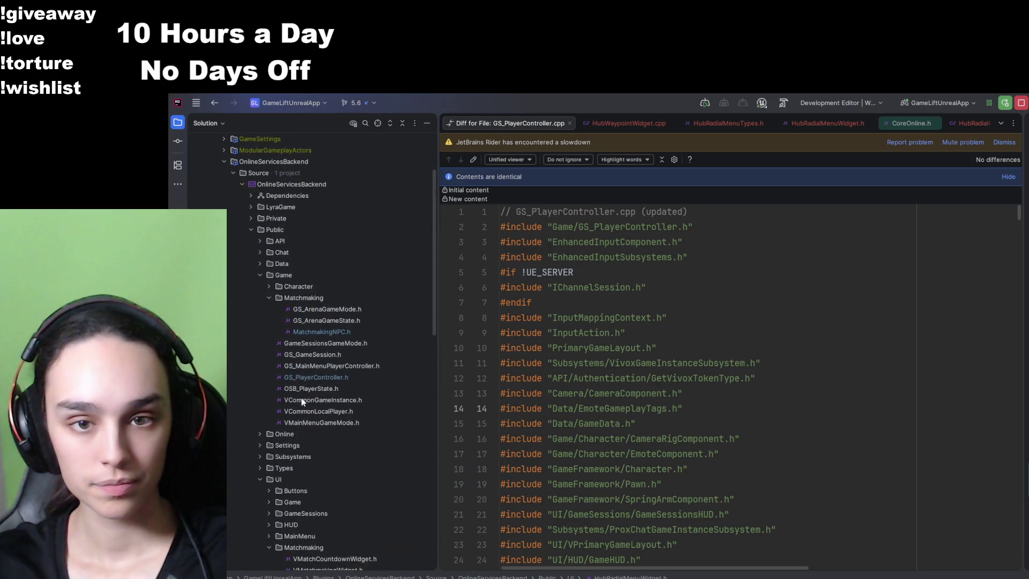
- Expand Private > UI, select HubRadialMenuWidget.cpp then HubWaypointWidget.cpp, and stop the running game session
{"action": "left_click", "coordinate": [251, 218]}
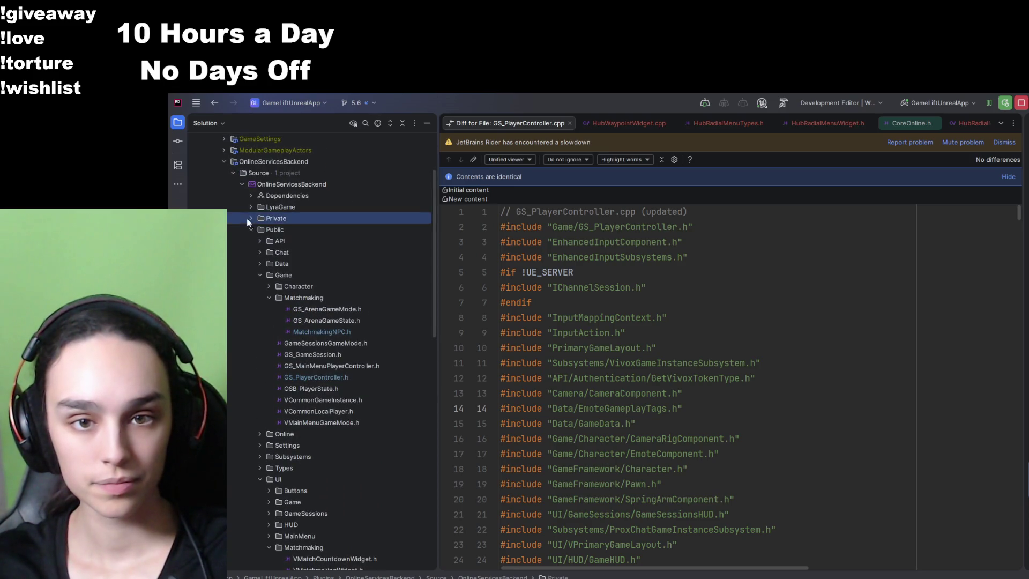
{"action": "left_click", "coordinate": [260, 309]}
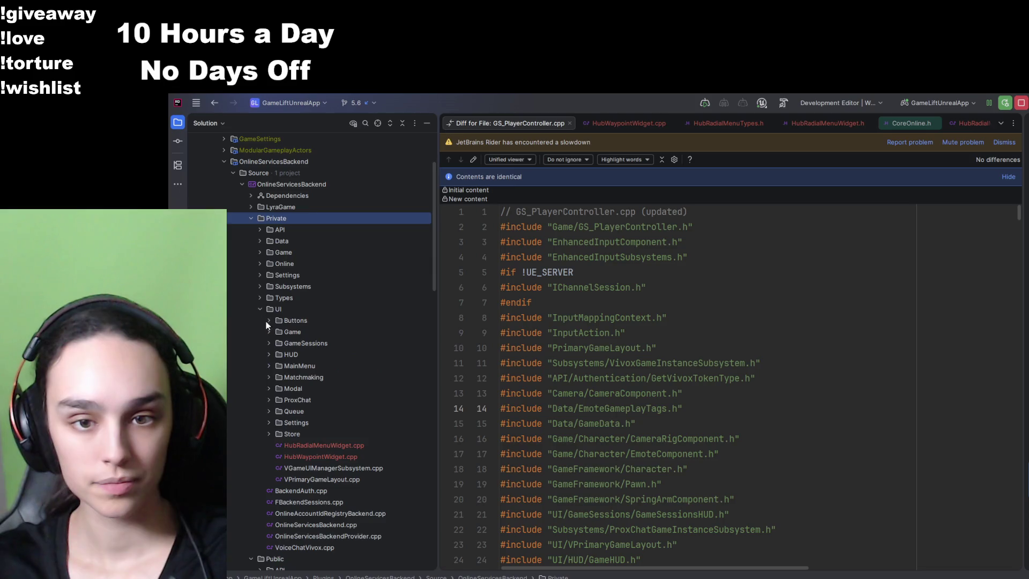
{"action": "left_click", "coordinate": [282, 449]}
{"action": "left_click", "coordinate": [285, 454]}
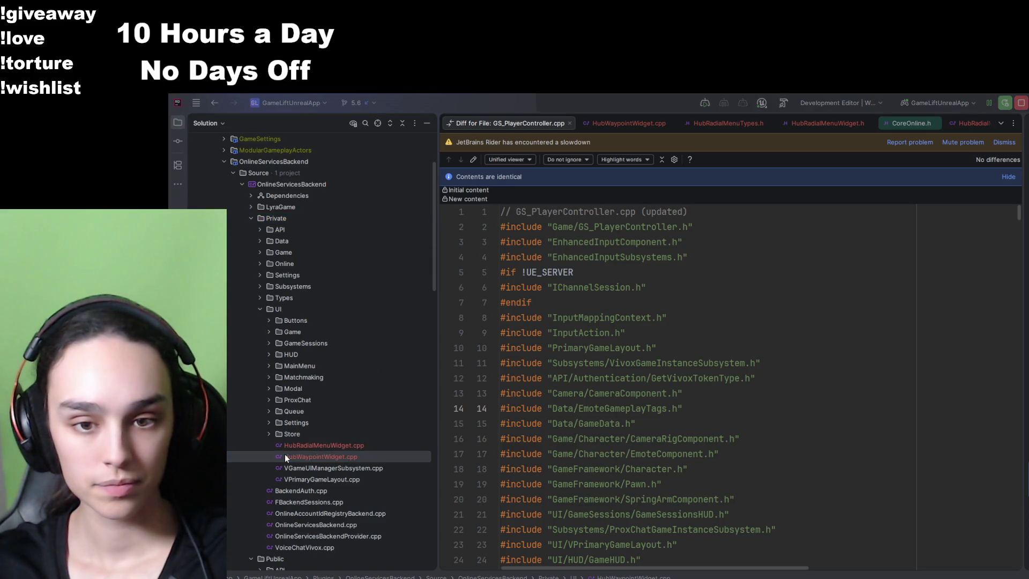
{"action": "left_click", "coordinate": [1021, 103]}
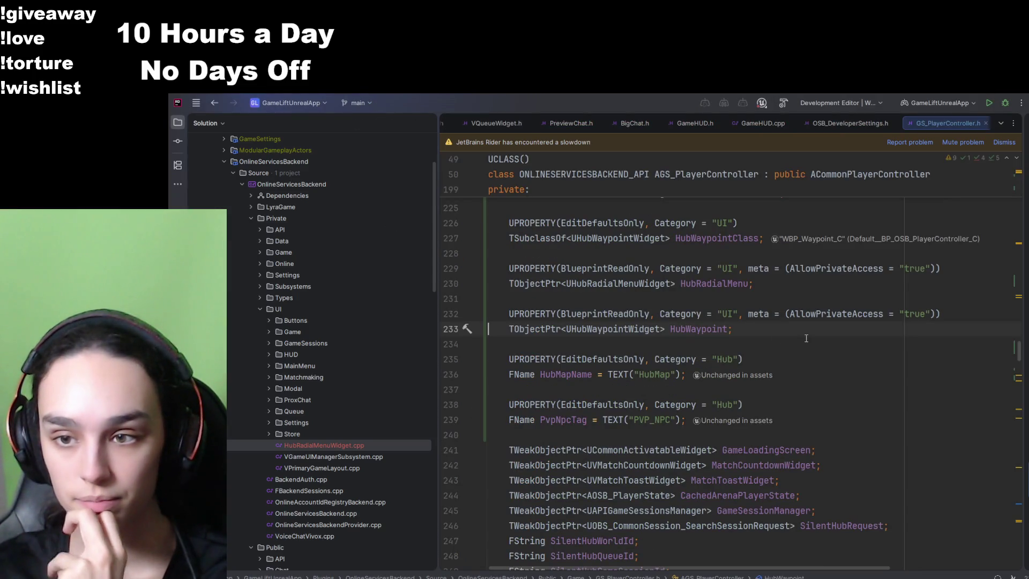
- Remove the extra HubWaypoint declaration and search GS_PlayerController.cpp for 'hubwaypo' references
{"action": "key", "text": "BackSpace"}
{"action": "key", "text": "BackSpace"}
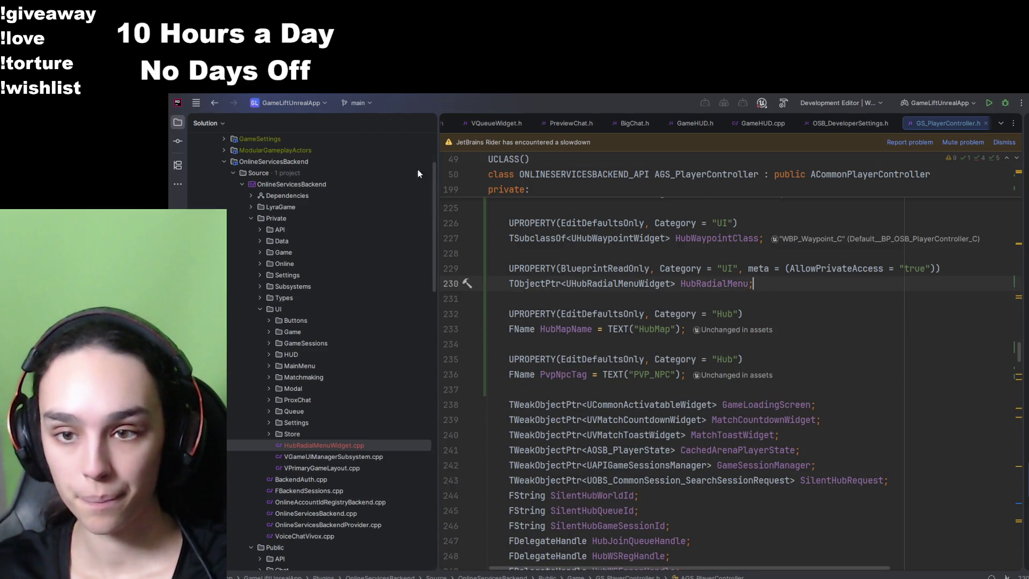
{"action": "key", "text": "ctrl+alt+Home"}
{"action": "key", "text": "ctrl+f"}
{"action": "type", "text": "hubway"}
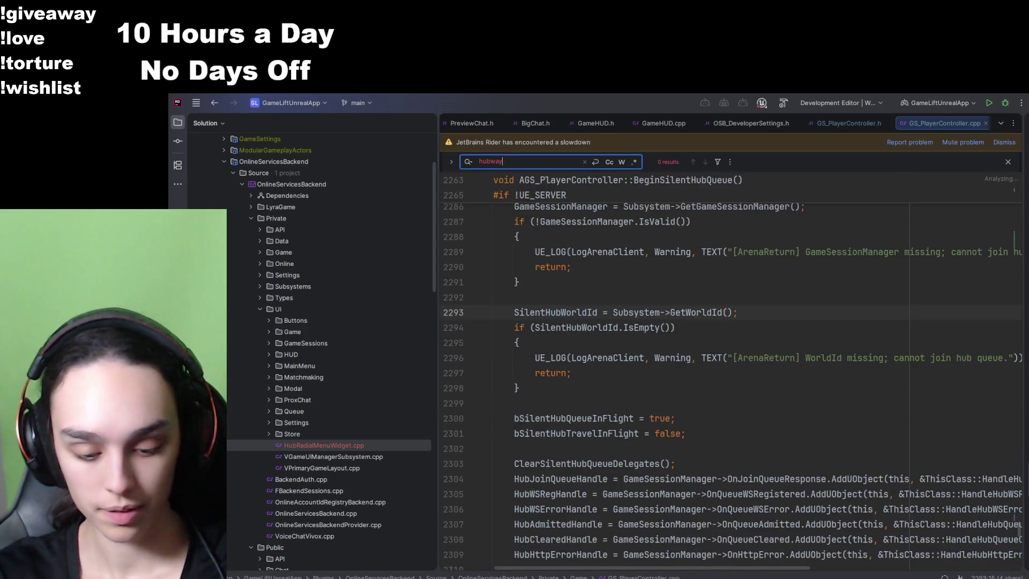
{"action": "type", "text": "po"}
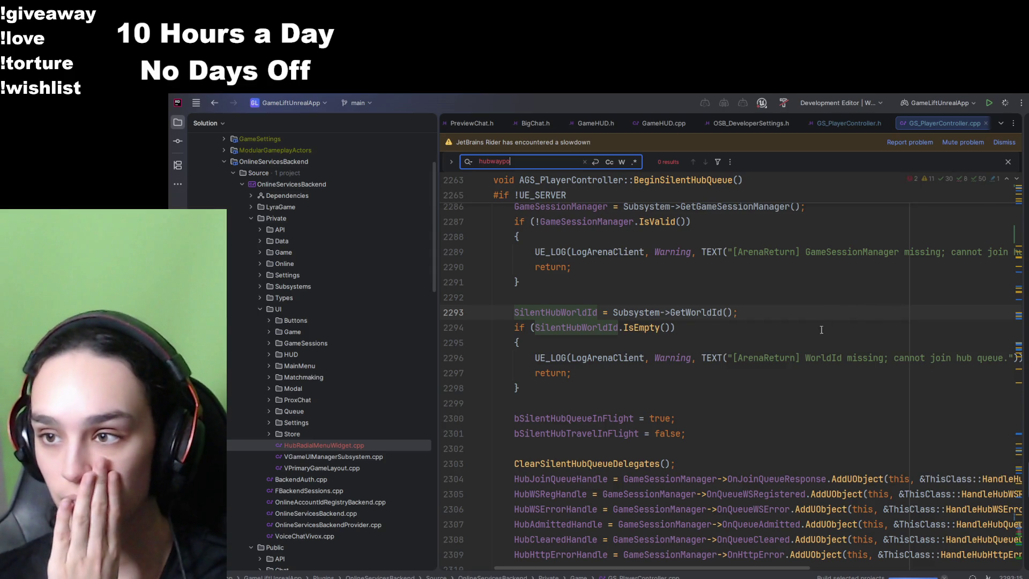
{"action": "scroll", "coordinate": [921, 418], "scroll_direction": "down", "scroll_amount": 7}
{"action": "scroll", "coordinate": [921, 418], "scroll_direction": "up", "scroll_amount": 7}
- Add the missing UGS_GameInstanceSubsystem include for the unresolved symbol at line 2279
{"action": "left_click", "coordinate": [912, 178]}
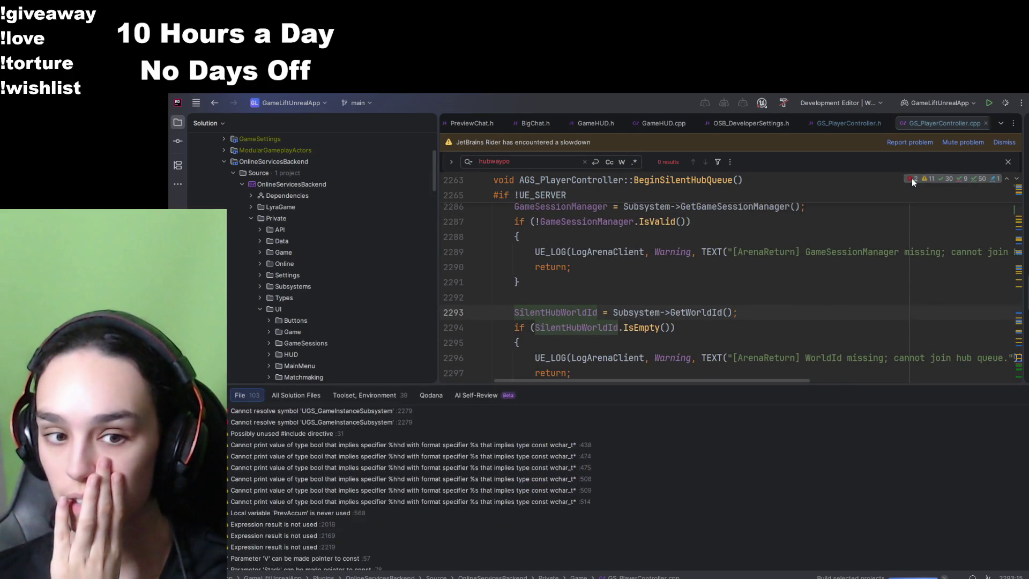
{"action": "double_click", "coordinate": [365, 422]}
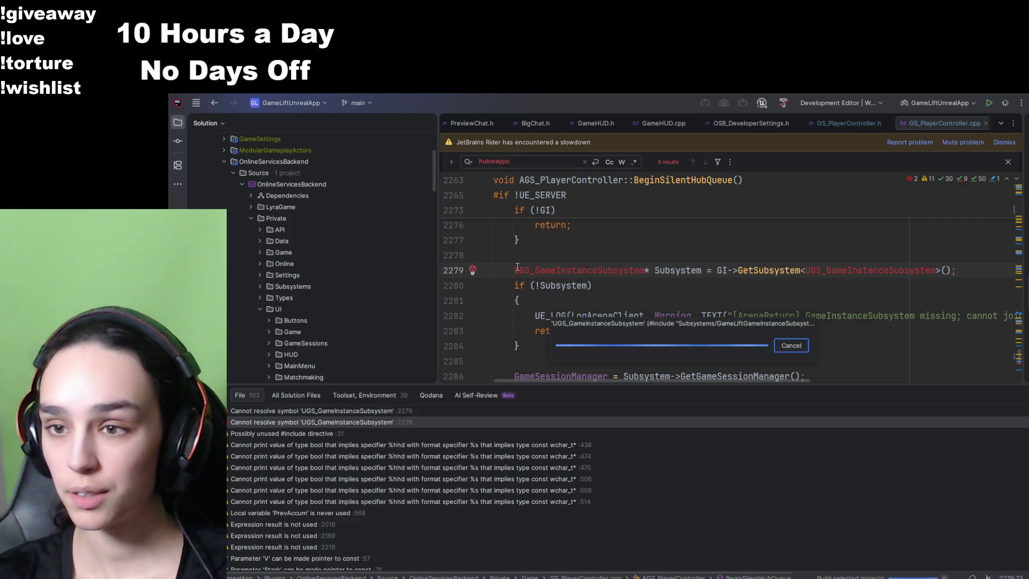
{"action": "key", "text": "alt+shift+Return"}
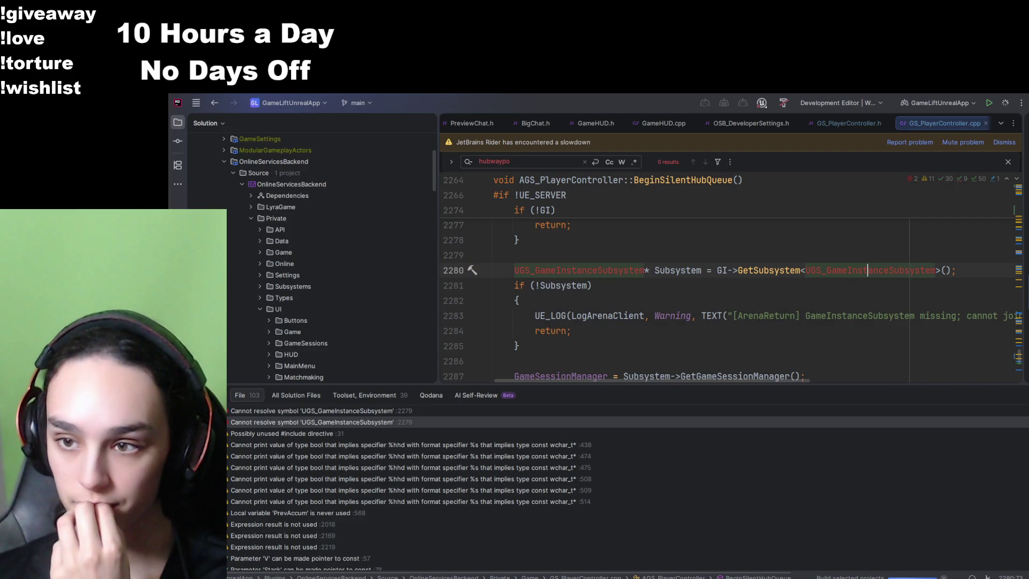
{"action": "key", "text": "alt+6"}
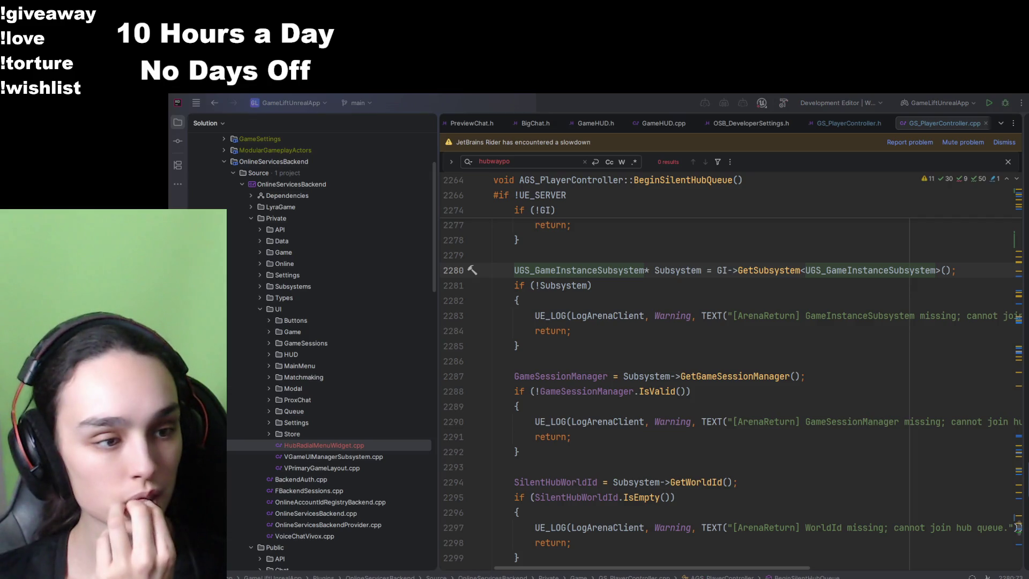
- Delete the HubWaypointClass UPROPERTY from GS_PlayerController.h and launch a Debug build
{"action": "key", "text": "ctrl+alt+Home"}
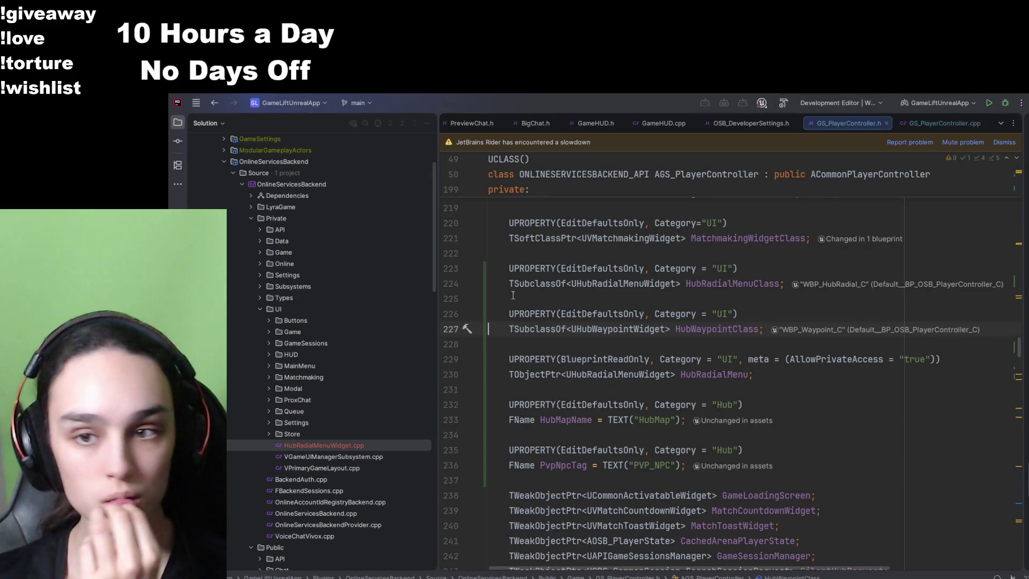
{"action": "key", "text": "shift+Up"}
{"action": "key", "text": "shift+Up"}
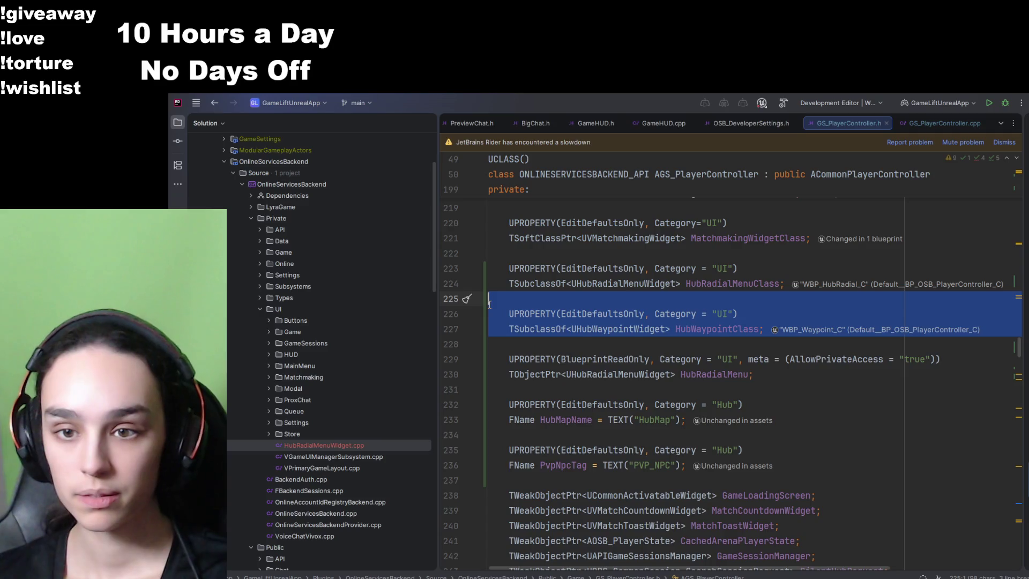
{"action": "key", "text": "Delete"}
{"action": "left_click", "coordinate": [1005, 102]}
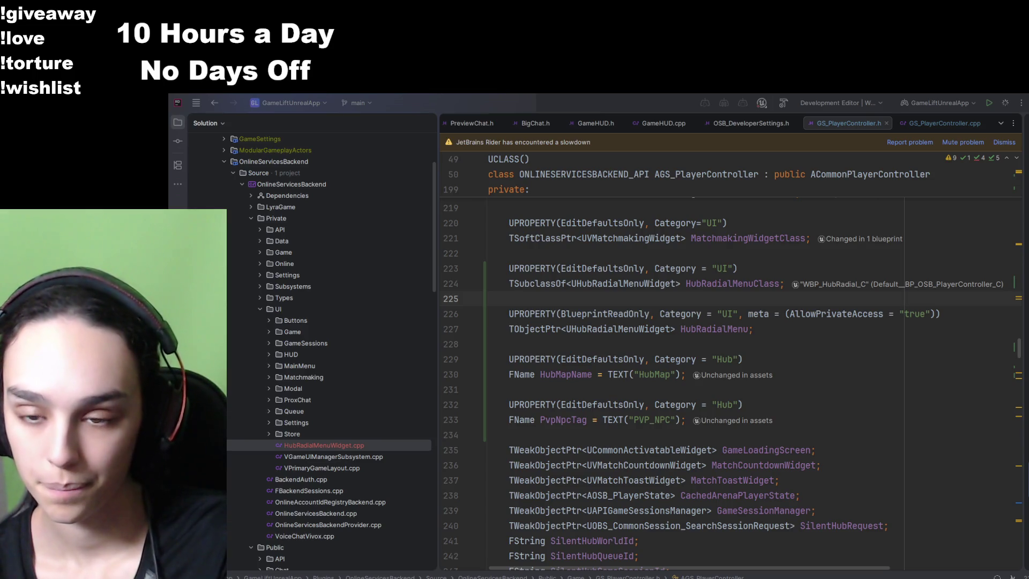
- Once the rebuild finishes, start the debug session with F5 to launch the Unreal Editor
{"action": "key", "text": "F5"}
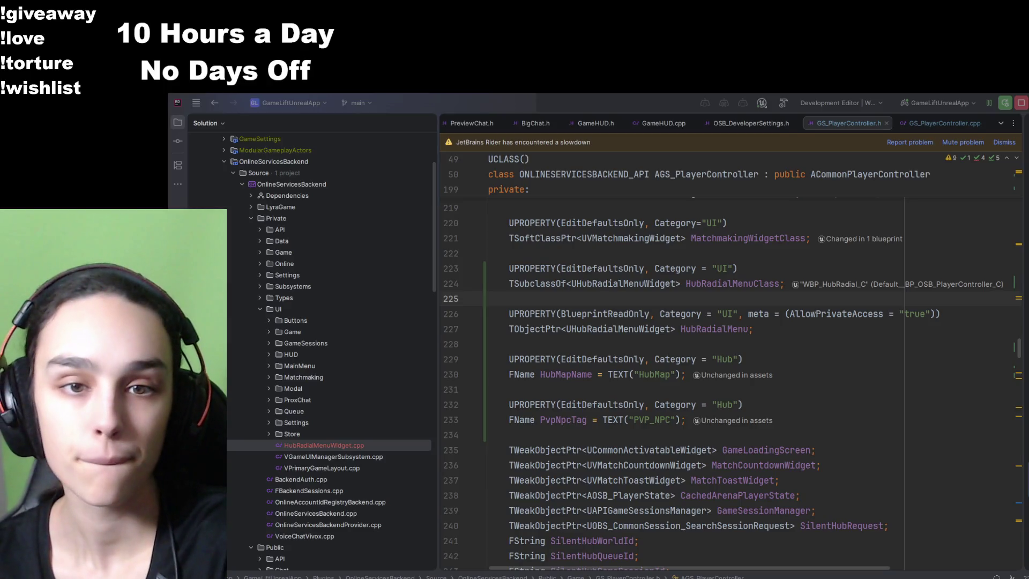
- Open M_PP_PvpGlow in the material editor and set its Material Domain to Post Process
{"action": "key", "text": "alt+Tab"}
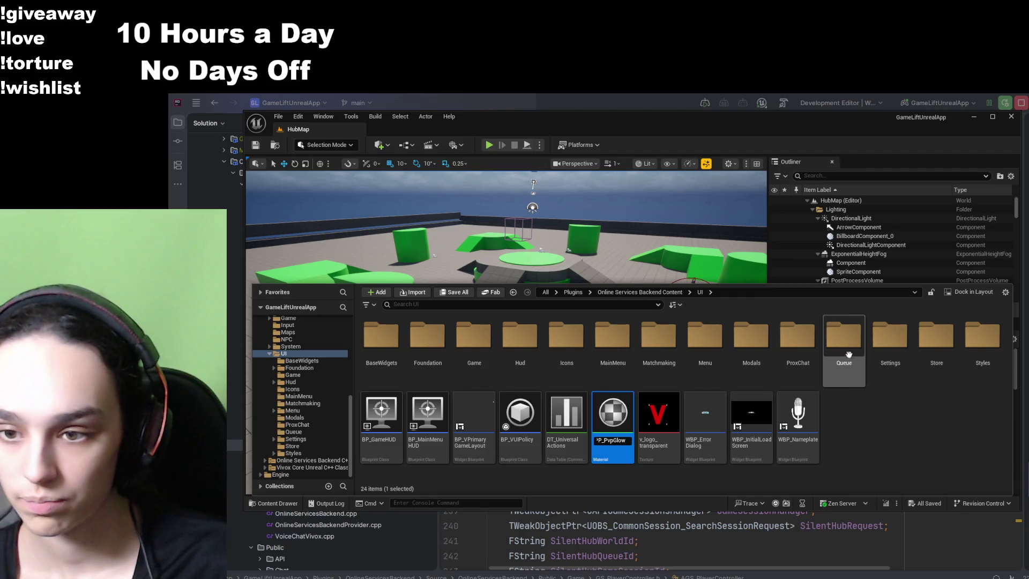
{"action": "double_click", "coordinate": [613, 423]}
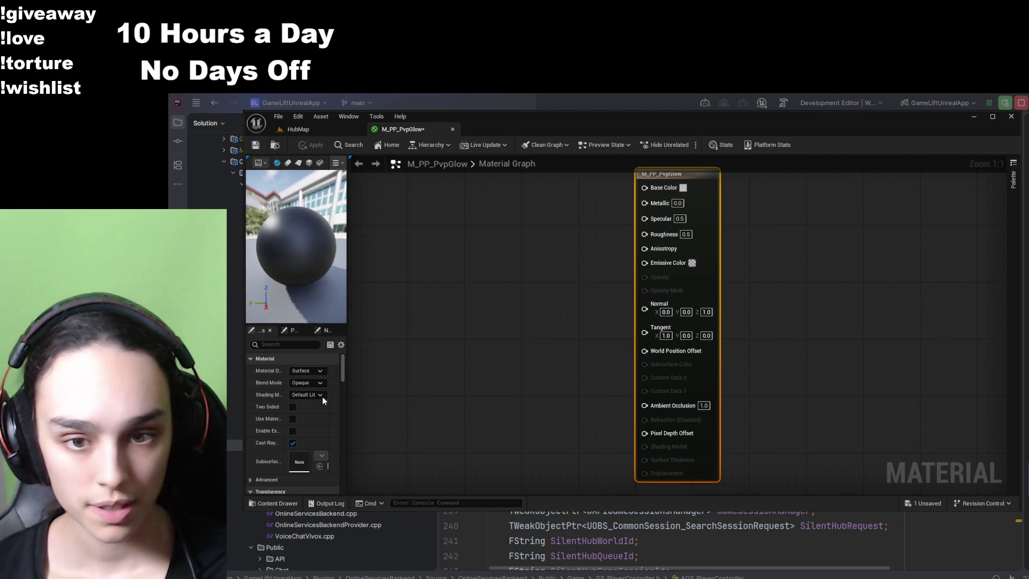
{"action": "left_click", "coordinate": [307, 370]}
{"action": "left_click", "coordinate": [319, 411]}
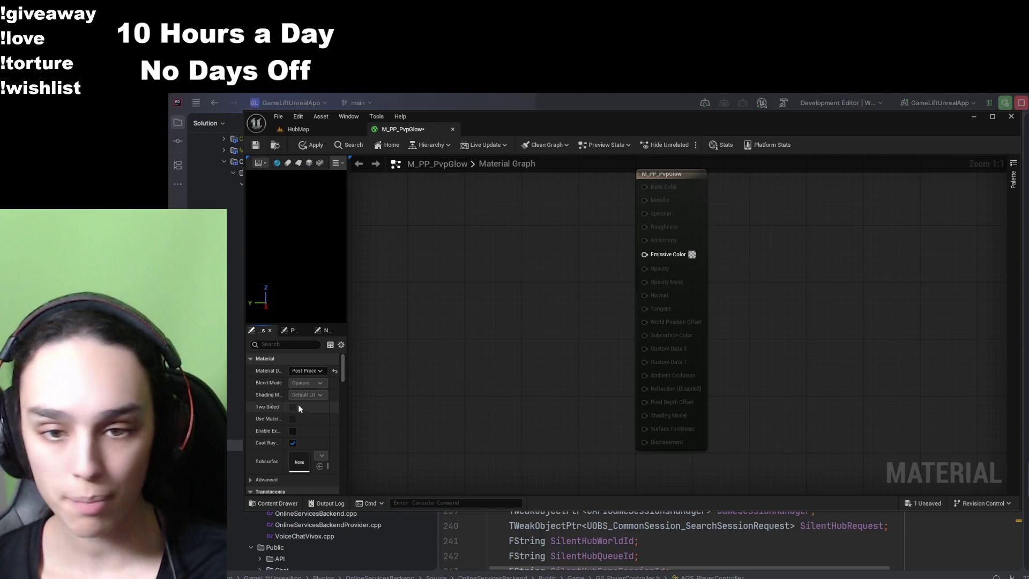
- Filter the Details panel for 'blend' and enlarge the editor window and panels
{"action": "left_click", "coordinate": [291, 344]}
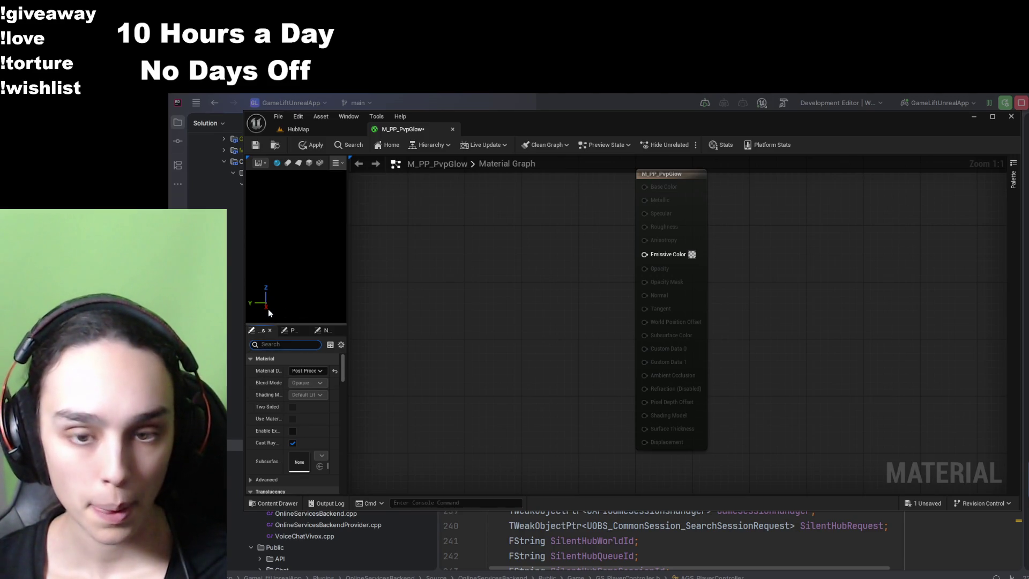
{"action": "type", "text": "blend"}
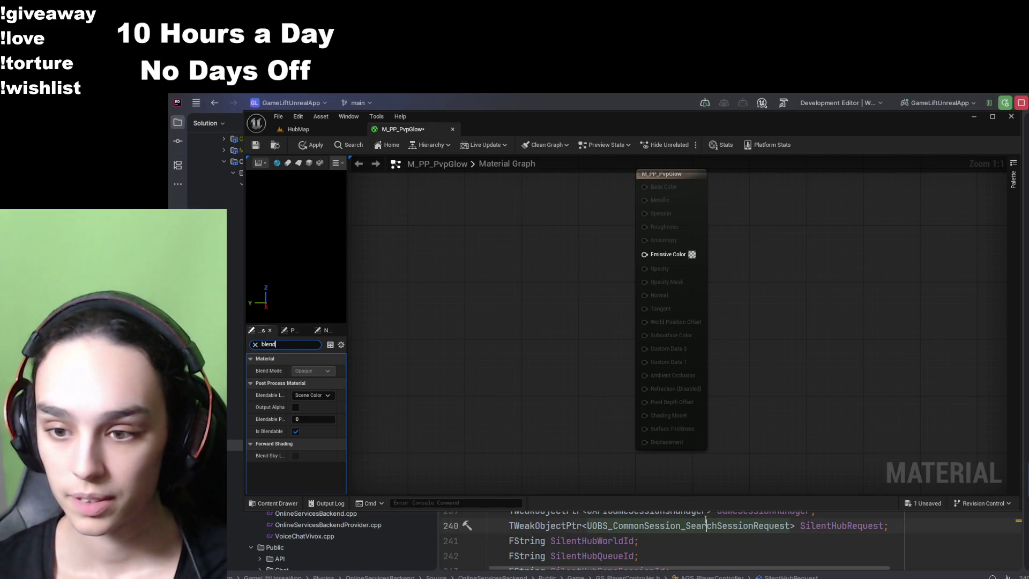
{"action": "left_click_drag", "start_coordinate": [662, 508], "coordinate": [628, 552]}
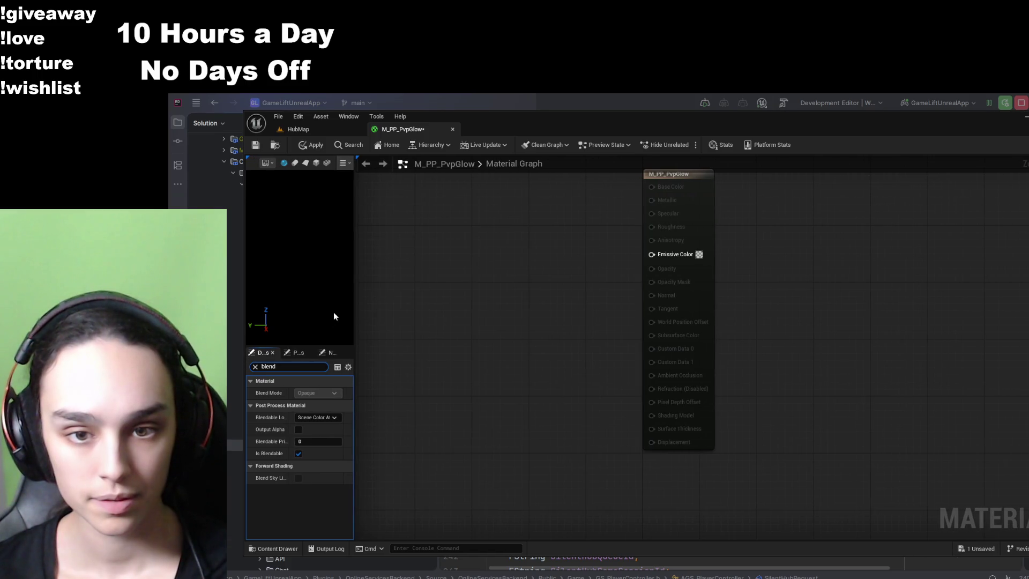
{"action": "left_click_drag", "start_coordinate": [353, 307], "coordinate": [451, 310]}
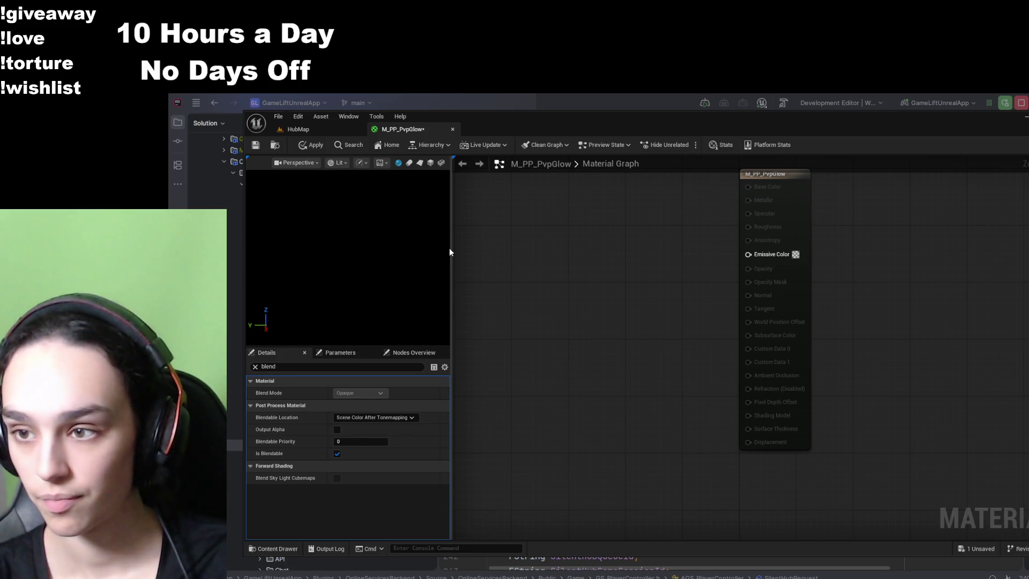
{"action": "key", "text": "ctrl+v"}
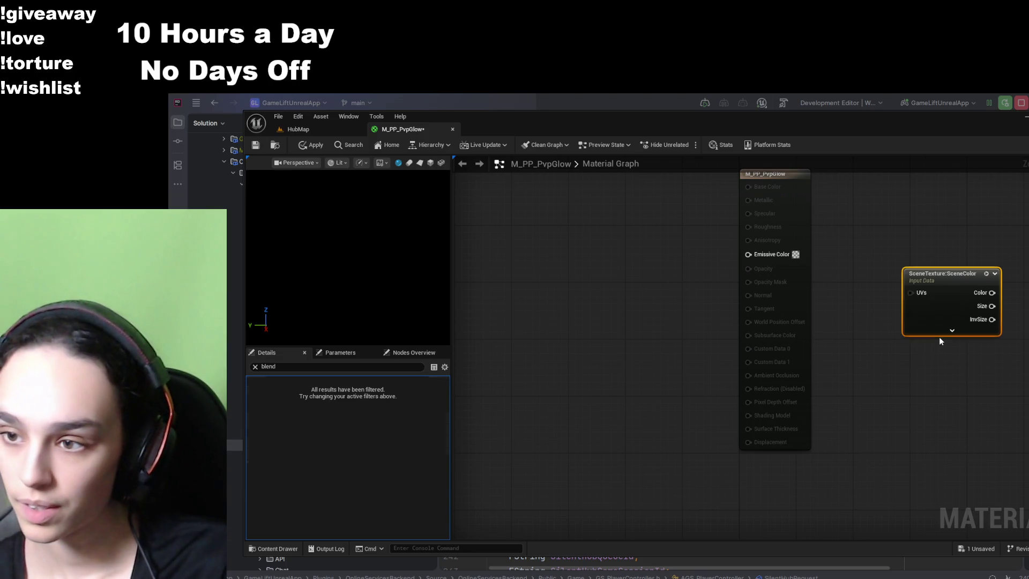
{"action": "left_click_drag", "start_coordinate": [939, 271], "coordinate": [526, 306]}
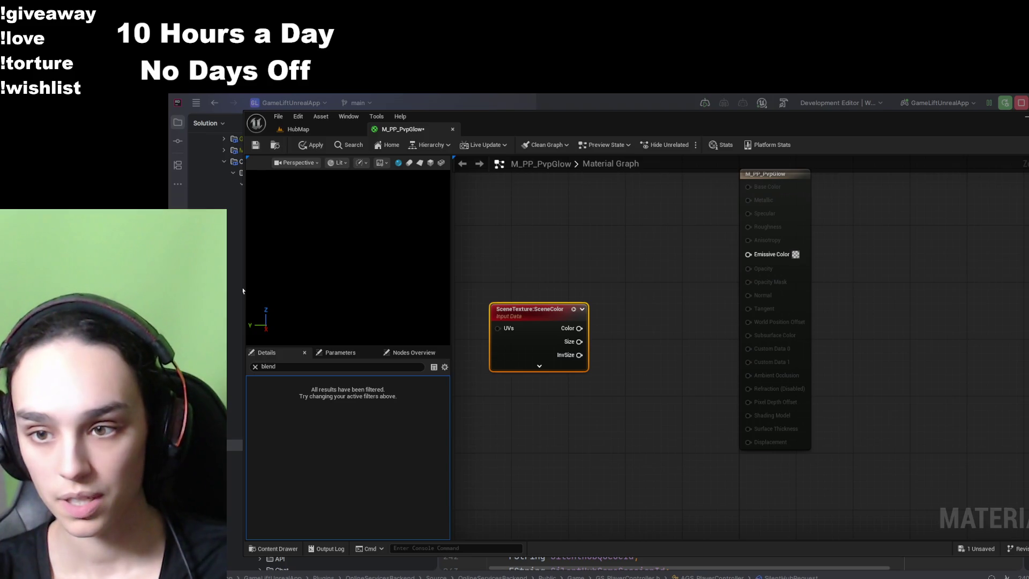
{"action": "left_click", "coordinate": [1011, 272]}
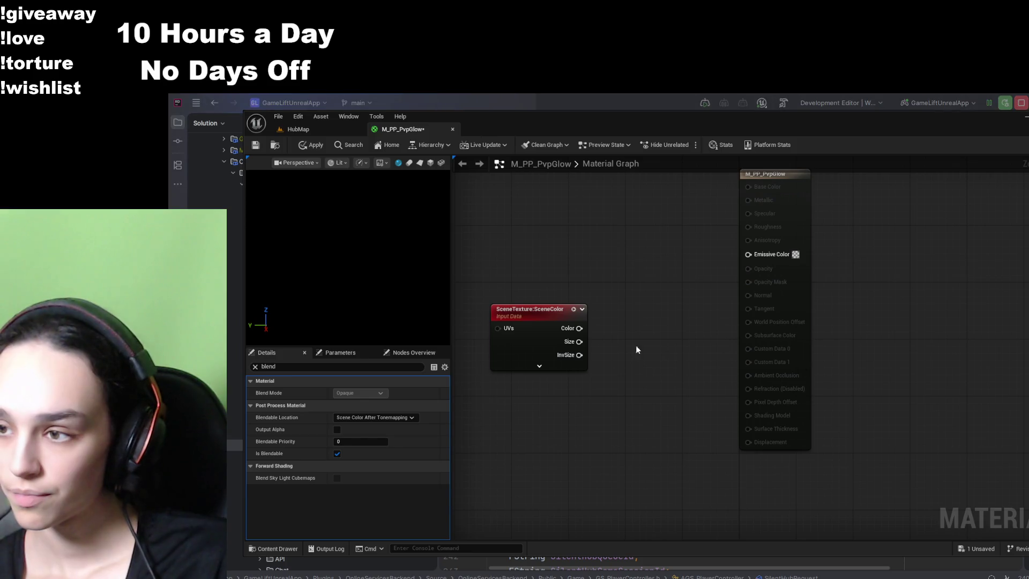
{"action": "left_click", "coordinate": [555, 313]}
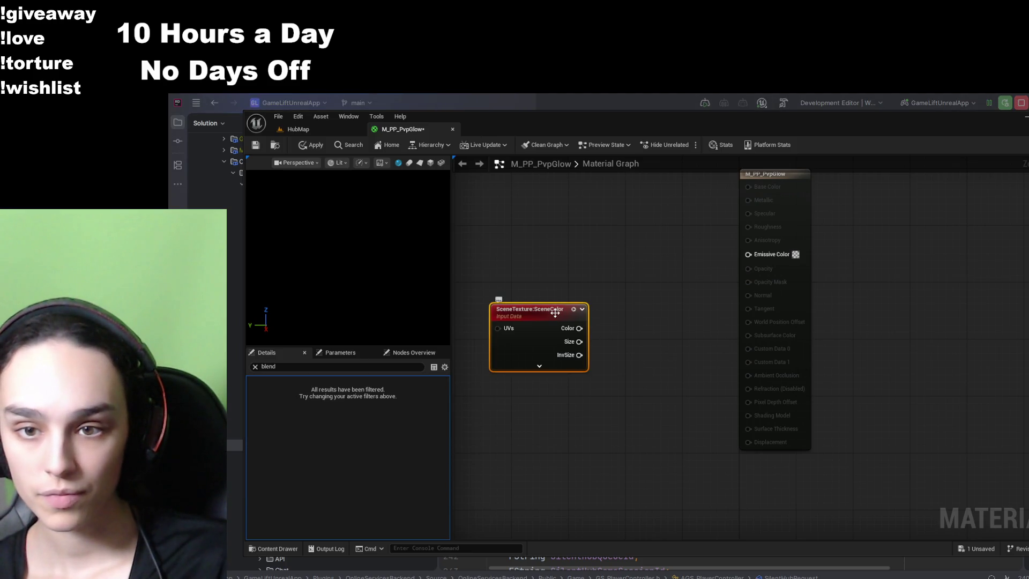
{"action": "key", "text": "Delete"}
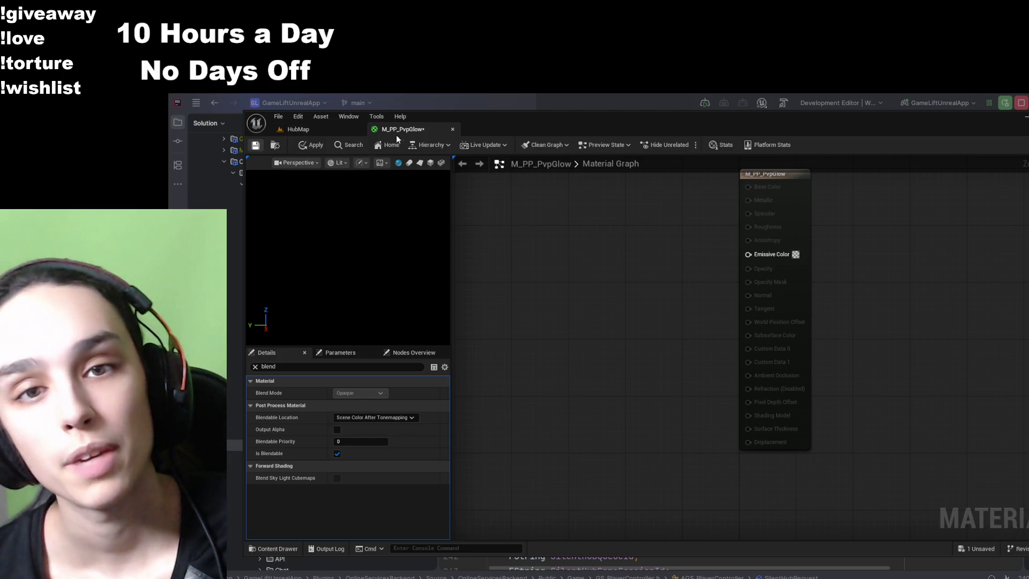
- Save M_PP_PvpGlow, close its editor tab, and reopen it from the UI folder
{"action": "key", "text": "ctrl+s"}
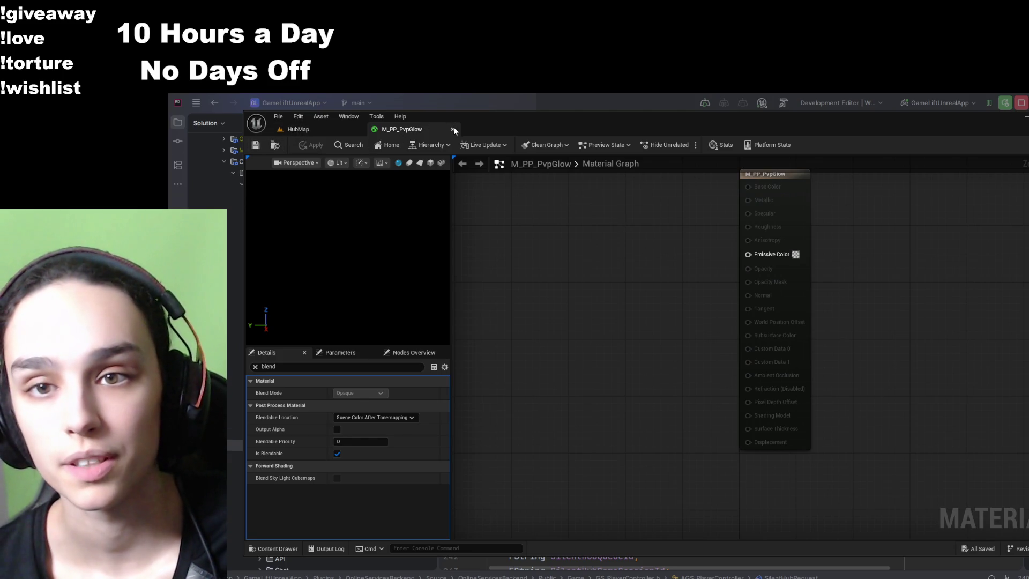
{"action": "left_click", "coordinate": [452, 129]}
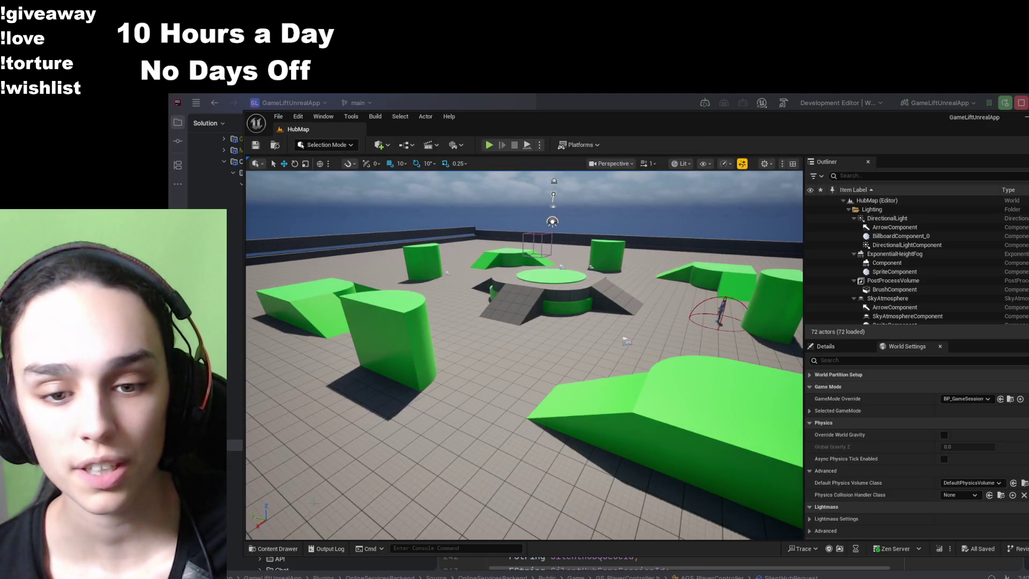
{"action": "left_click", "coordinate": [274, 548]}
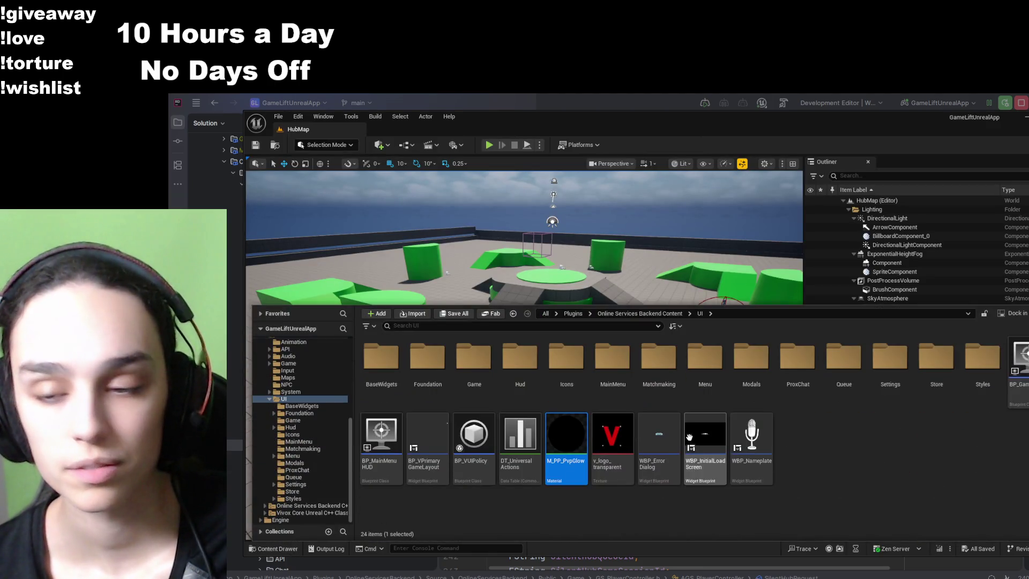
{"action": "double_click", "coordinate": [566, 452]}
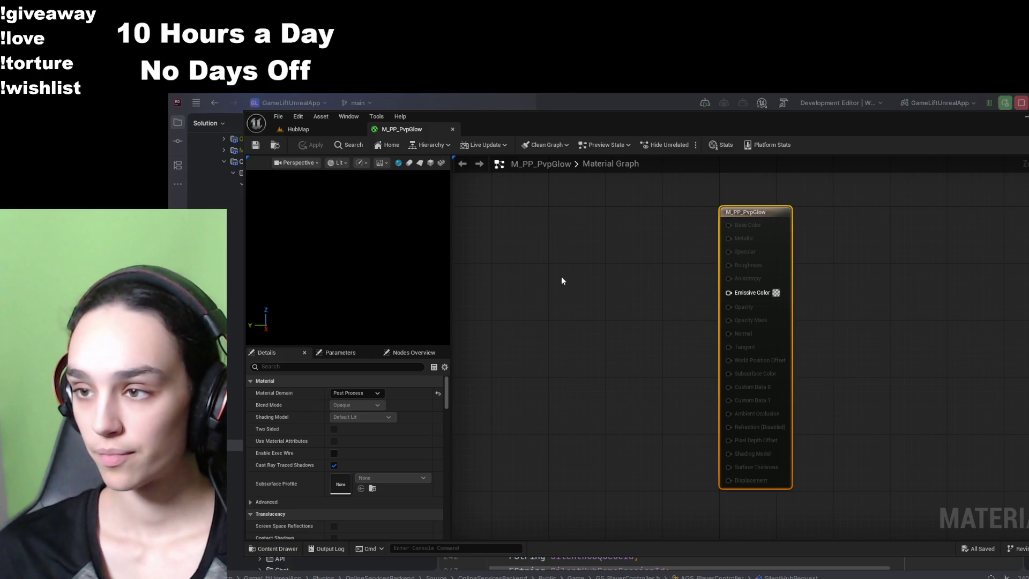
{"action": "left_click", "coordinate": [290, 366]}
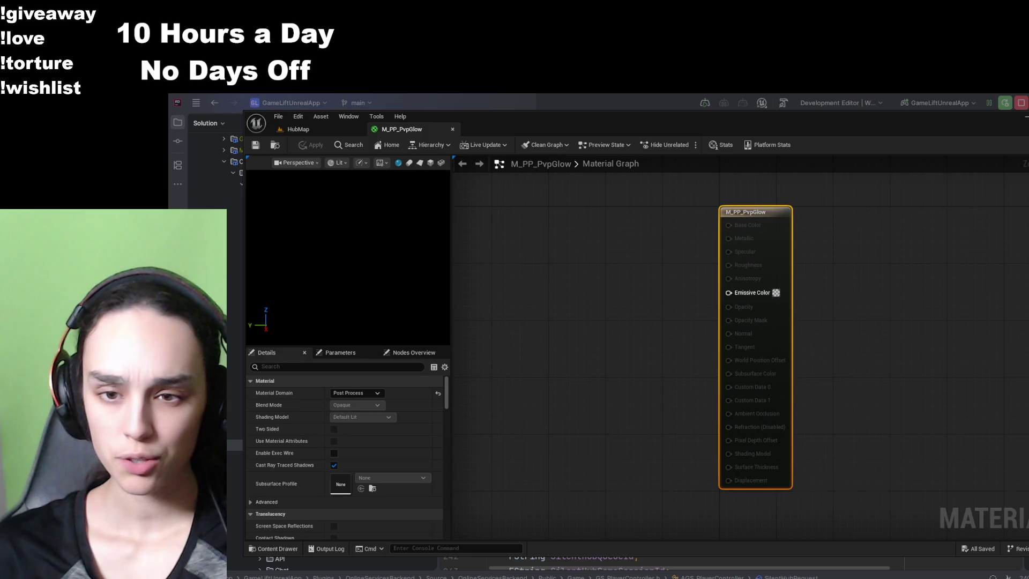
- Filter the Details panel and change Blendable Location from Scene Color Before DOF to Scene Color Before Bloom
{"action": "left_click", "coordinate": [315, 369]}
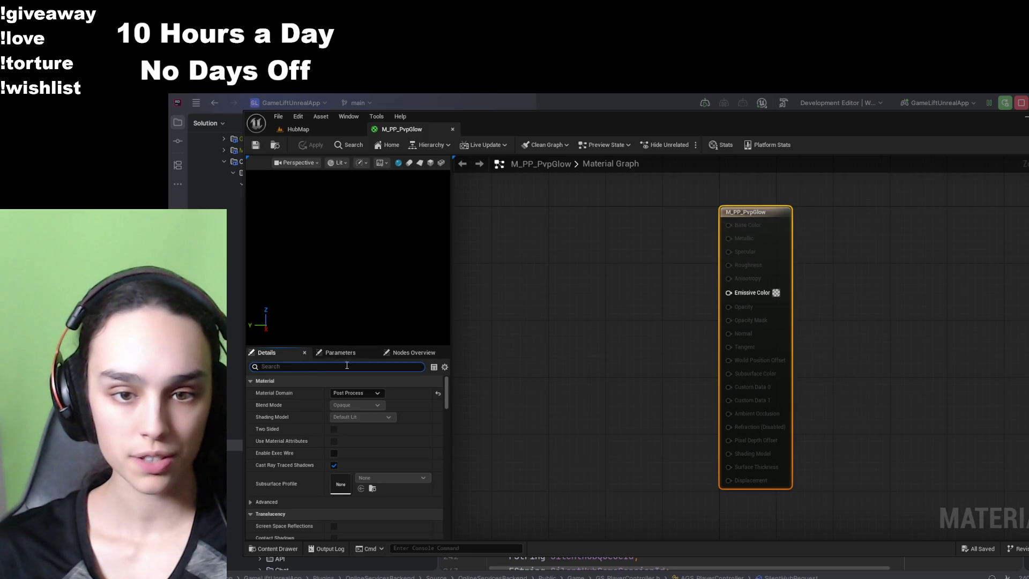
{"action": "type", "text": "post process"}
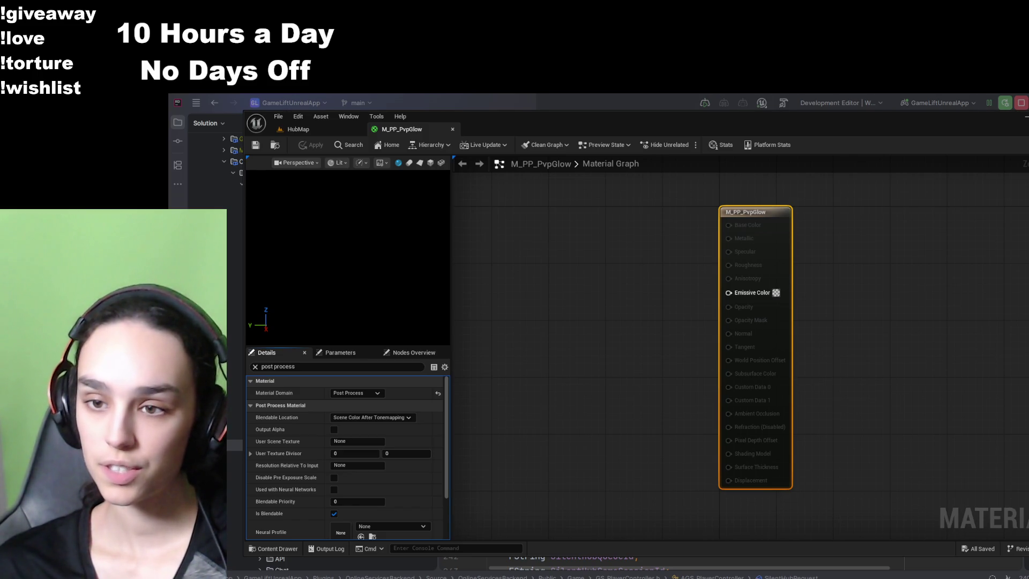
{"action": "left_click", "coordinate": [406, 417]}
{"action": "left_click", "coordinate": [408, 426]}
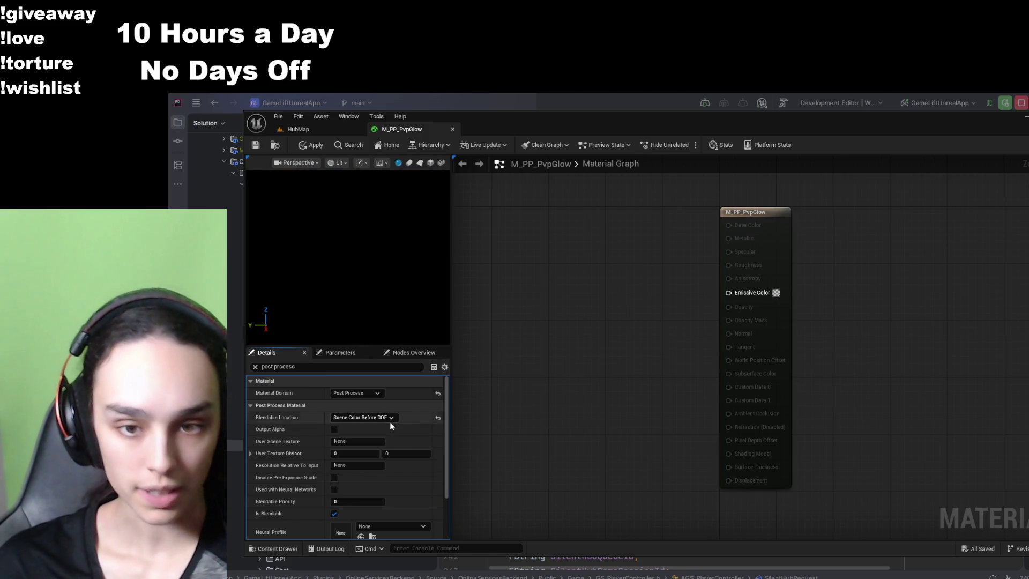
{"action": "left_click", "coordinate": [390, 418]}
{"action": "left_click", "coordinate": [395, 458]}
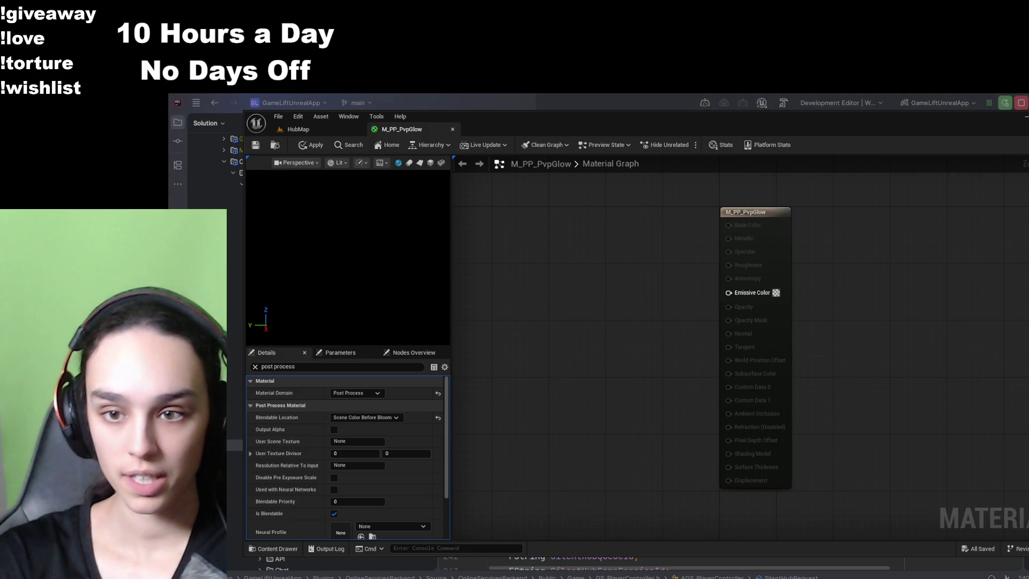
- Paste a SceneTexture node, clear the Details filter, and set its Scene Texture Id to CustomStencil
{"action": "key", "text": "ctrl+v"}
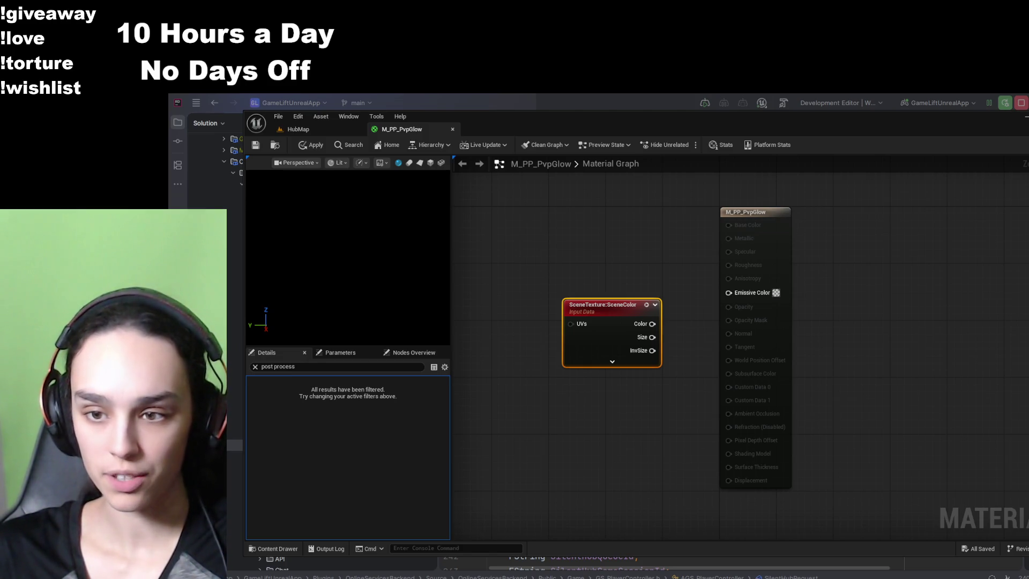
{"action": "left_click", "coordinate": [256, 366]}
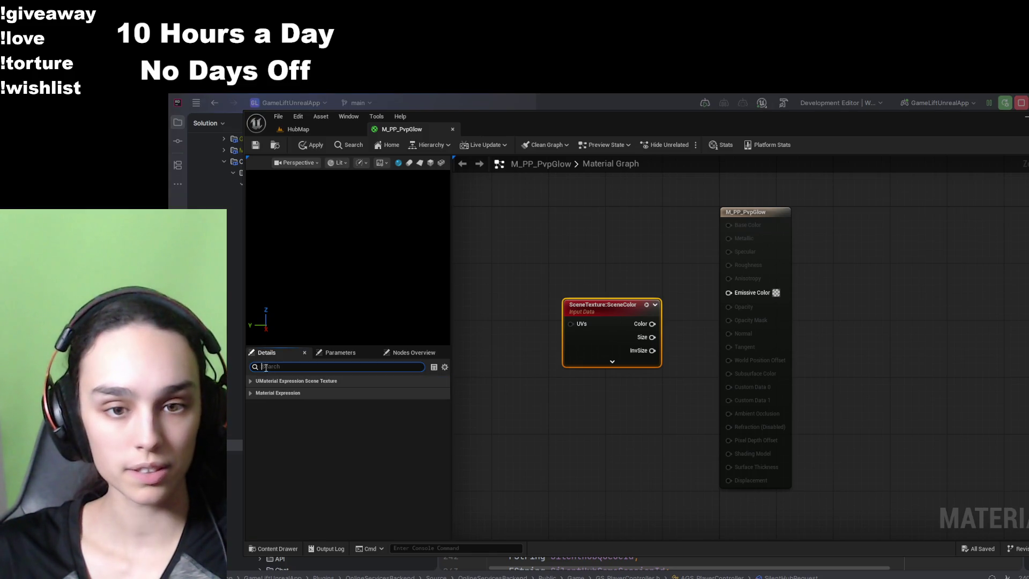
{"action": "left_click", "coordinate": [275, 381]}
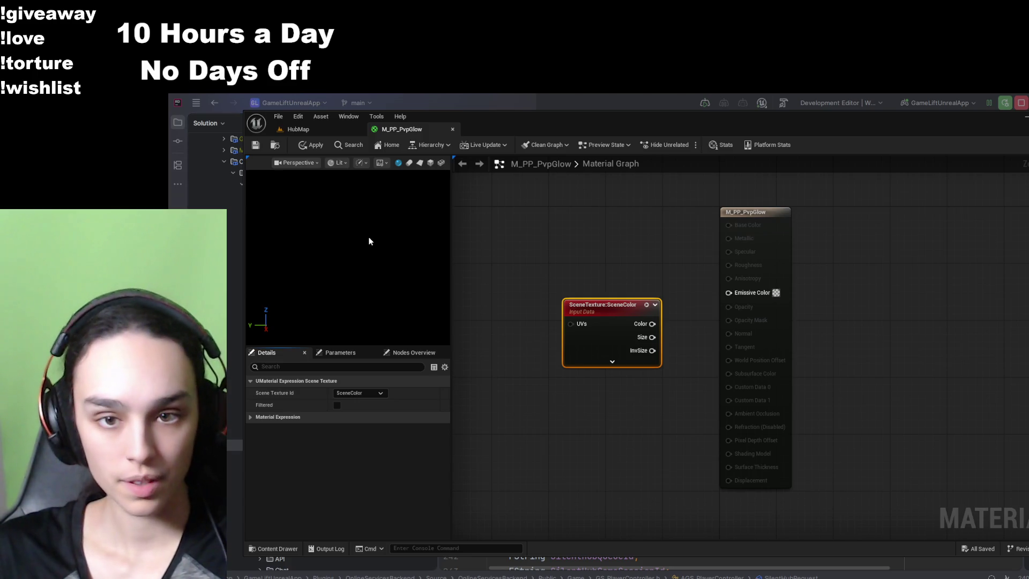
{"action": "left_click", "coordinate": [358, 393]}
{"action": "left_click", "coordinate": [353, 422]}
{"action": "left_click", "coordinate": [574, 419]}
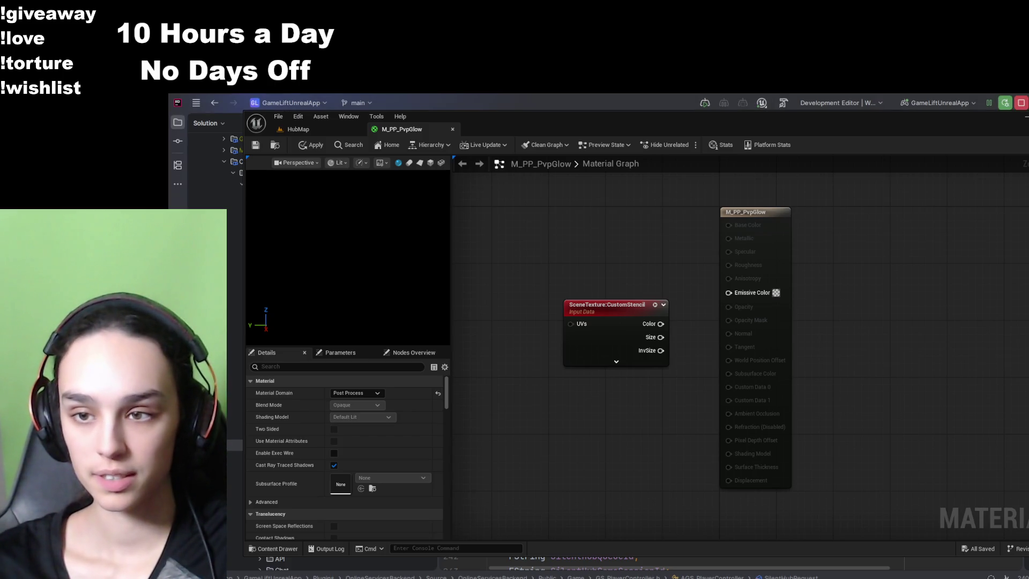
- Wire the CustomStencil Color output into a new If node's A input, rearranging the stencil and output nodes
{"action": "left_click_drag", "start_coordinate": [624, 328], "coordinate": [585, 292]}
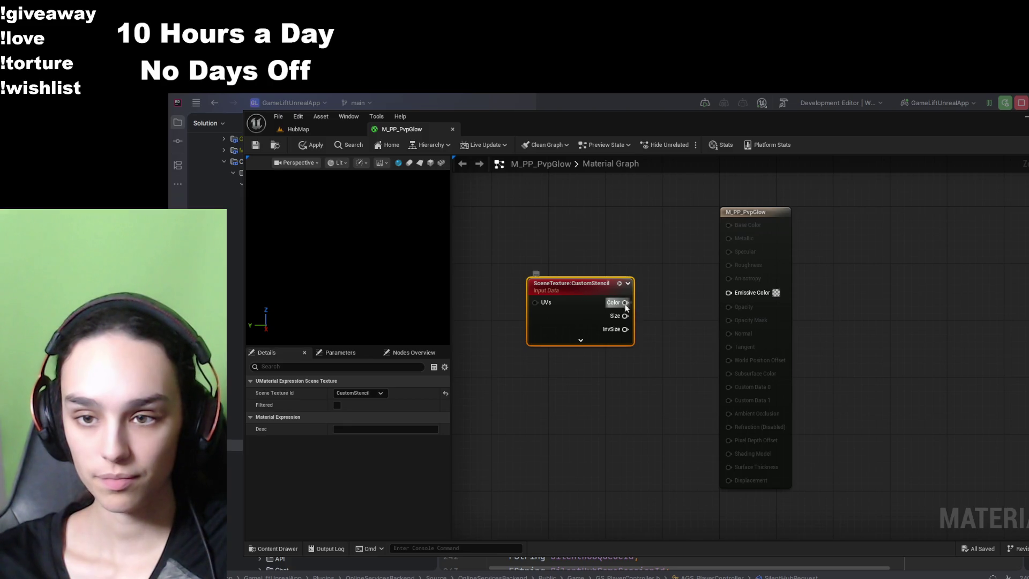
{"action": "left_click", "coordinate": [702, 462]}
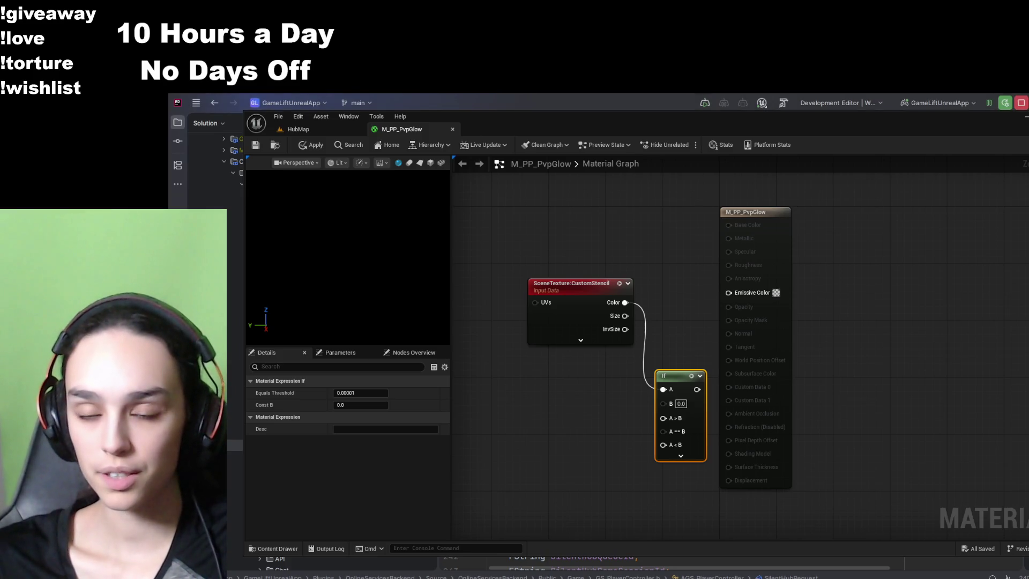
{"action": "left_click_drag", "start_coordinate": [770, 214], "coordinate": [897, 220]}
{"action": "mouse_move", "coordinate": [696, 389]}
{"action": "left_mouse_down"}
{"action": "mouse_move", "coordinate": [758, 285]}
{"action": "mouse_move", "coordinate": [364, 313]}
{"action": "left_mouse_up"}
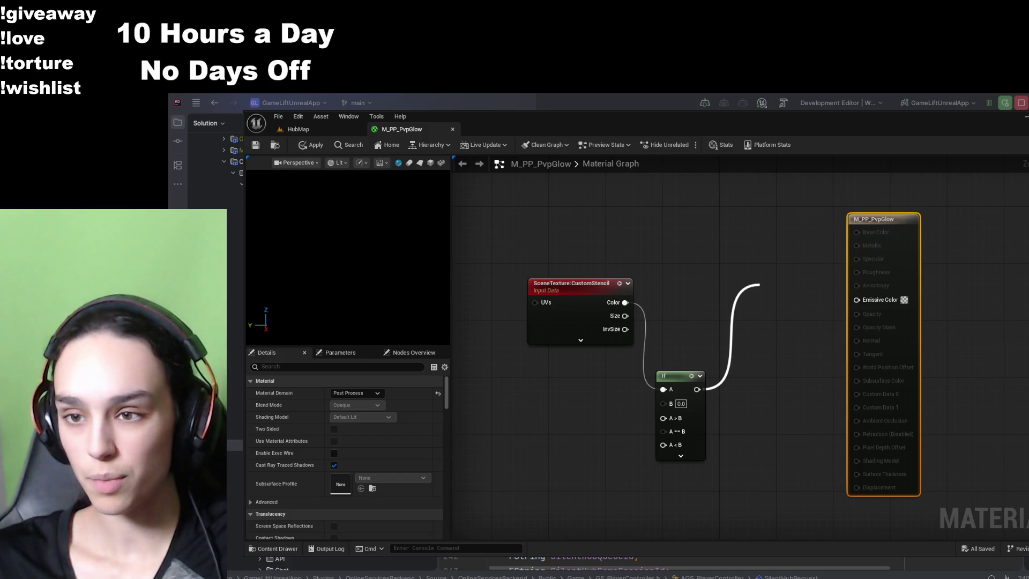
{"action": "key", "text": "Escape"}
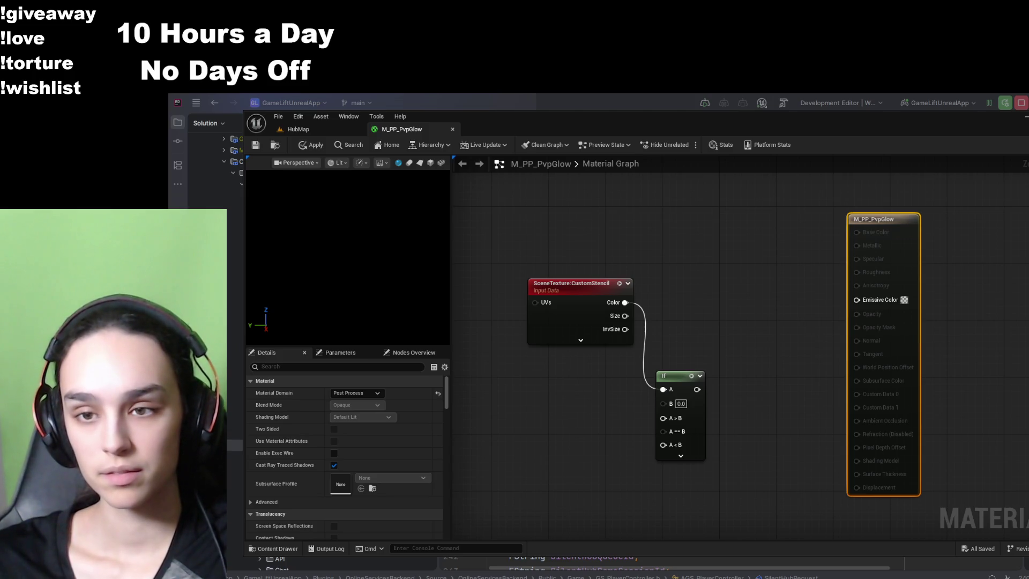
- Place a Scalar Parameter below the stencil node, rename it PvpGlowStencilValue, and set its default to 1
{"action": "left_click", "coordinate": [550, 400]}
{"action": "type", "text": "ssssssss"}
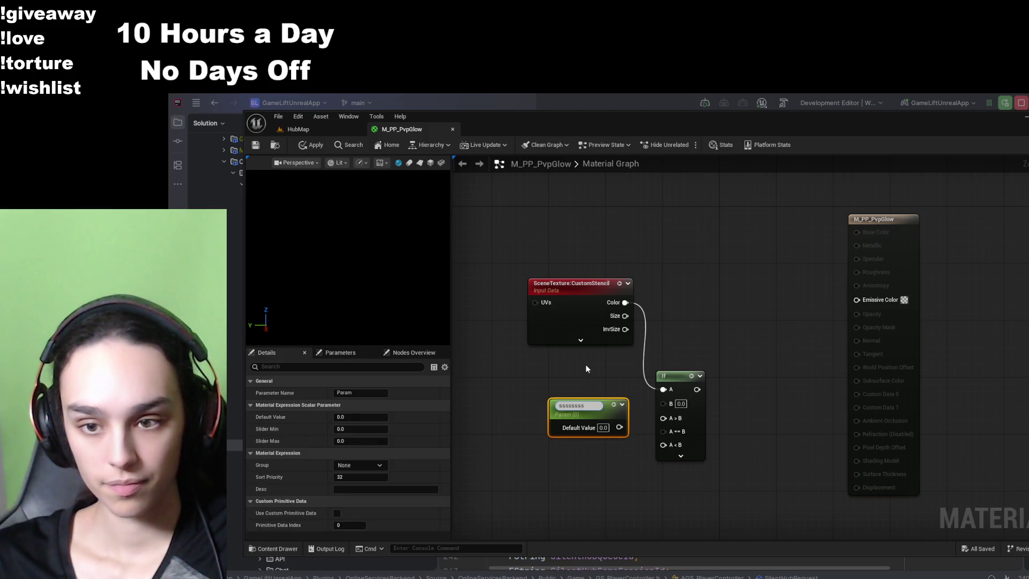
{"action": "key", "text": "Return"}
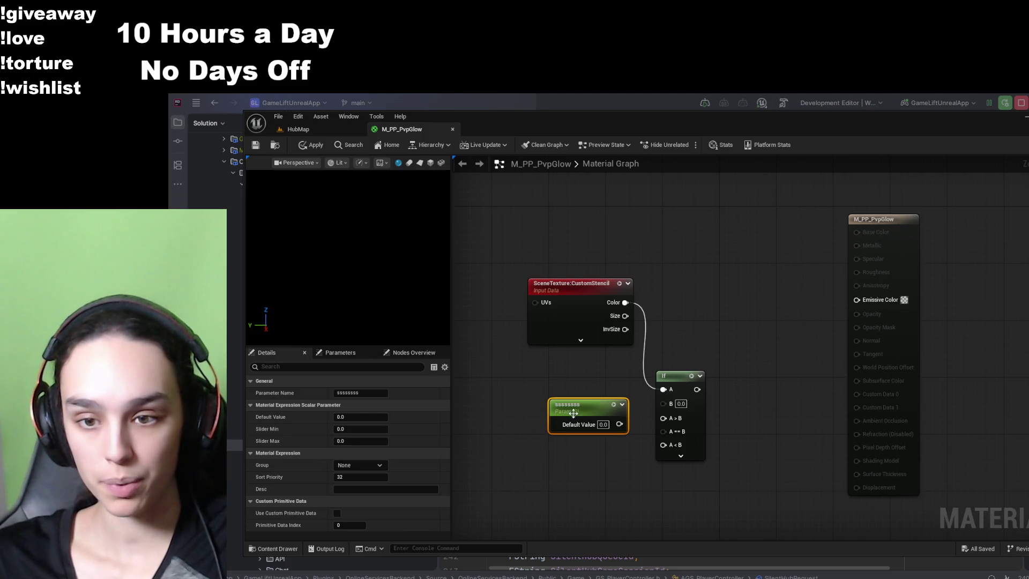
{"action": "double_click", "coordinate": [579, 405]}
{"action": "type", "text": "PvpGlowStencilValue"}
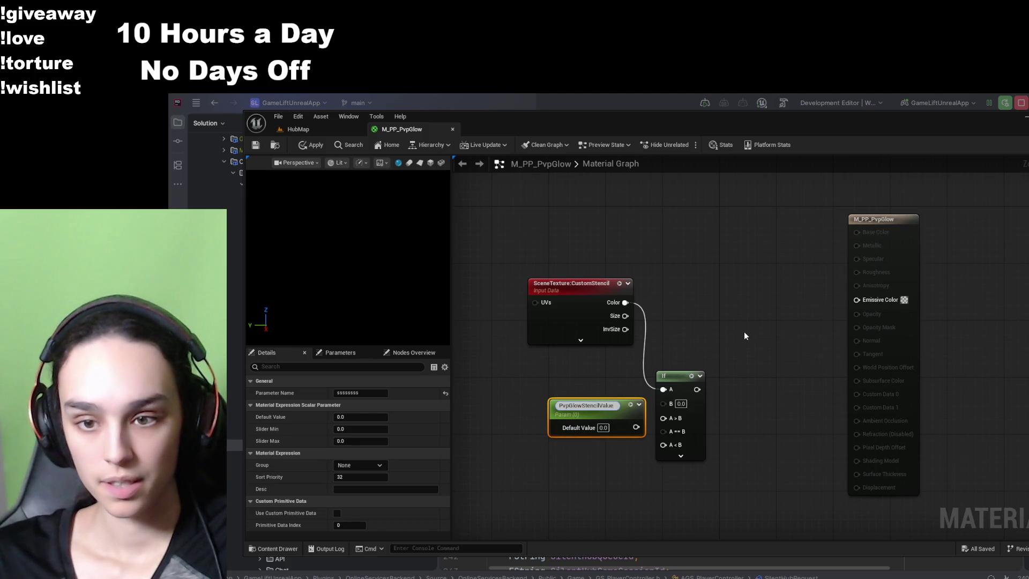
{"action": "left_click", "coordinate": [742, 330]}
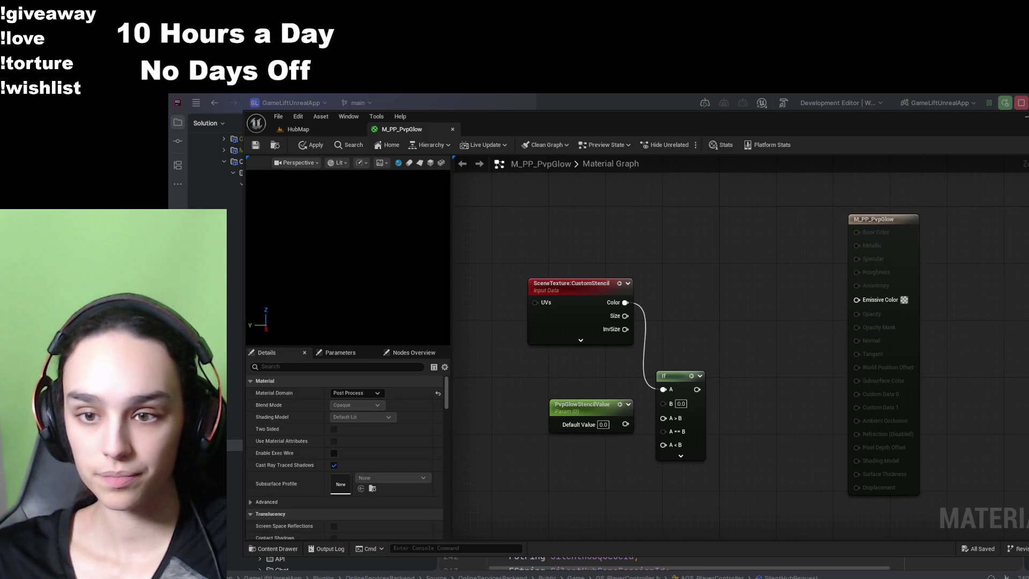
{"action": "left_click", "coordinate": [602, 424]}
{"action": "type", "text": "1"}
{"action": "key", "text": "Return"}
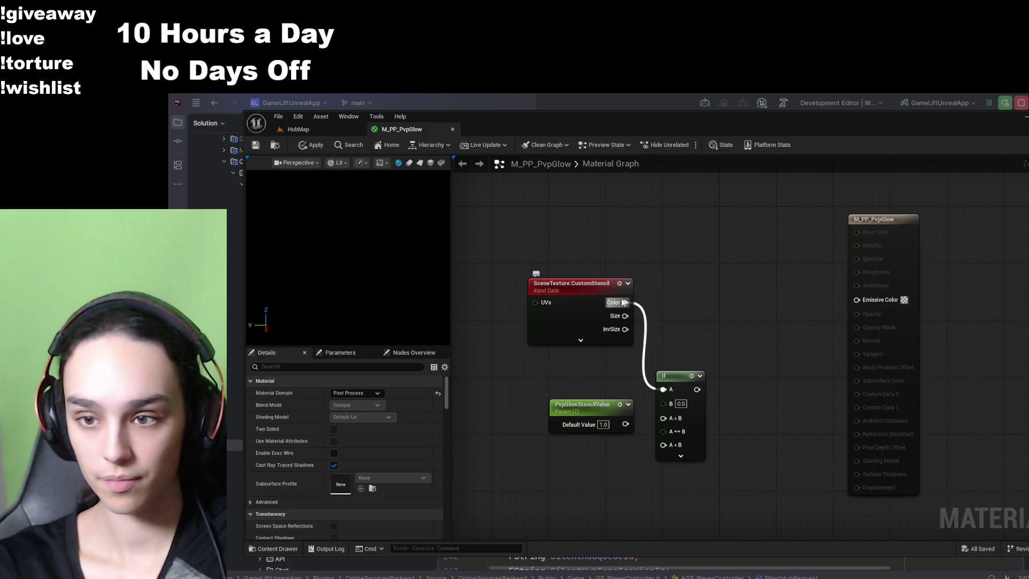
- Add a TexCoord node below the parameter and set its Coordinate Index to 0
{"action": "left_click", "coordinate": [707, 307]}
{"action": "mouse_move", "coordinate": [755, 323]}
{"action": "left_mouse_down"}
{"action": "mouse_move", "coordinate": [600, 438]}
{"action": "mouse_move", "coordinate": [599, 475]}
{"action": "left_mouse_up"}
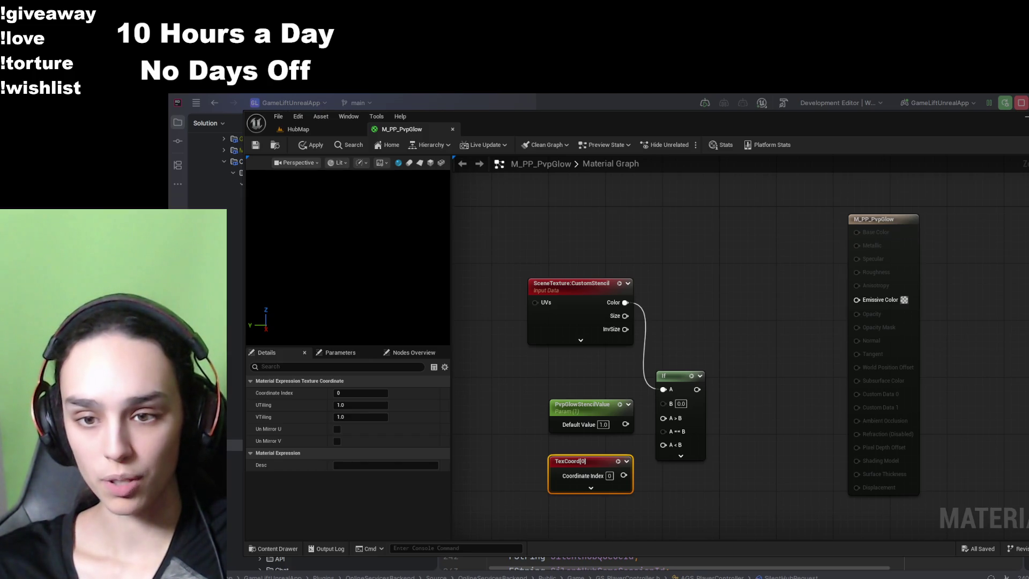
{"action": "left_click", "coordinate": [611, 475]}
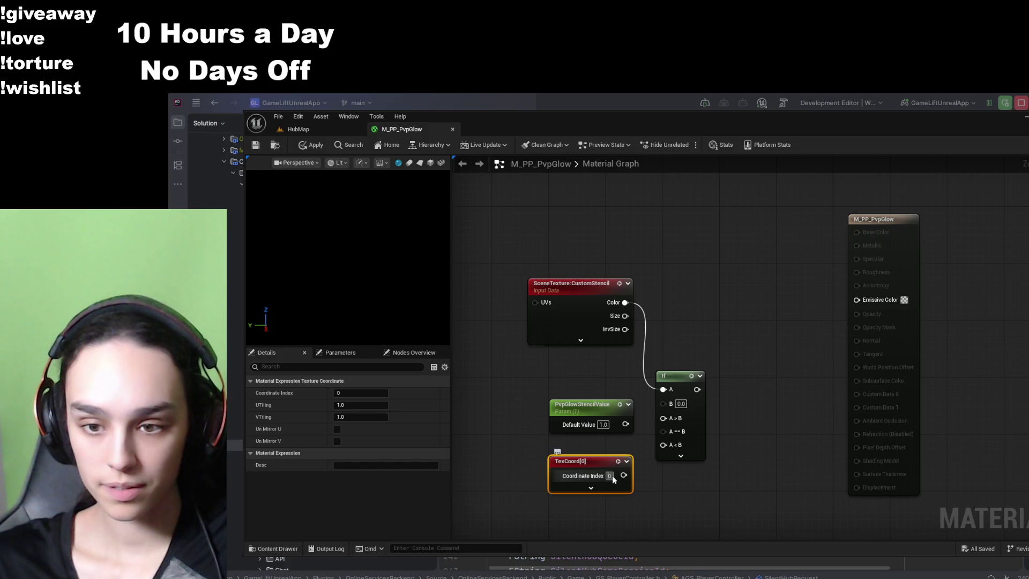
{"action": "type", "text": "0.001"}
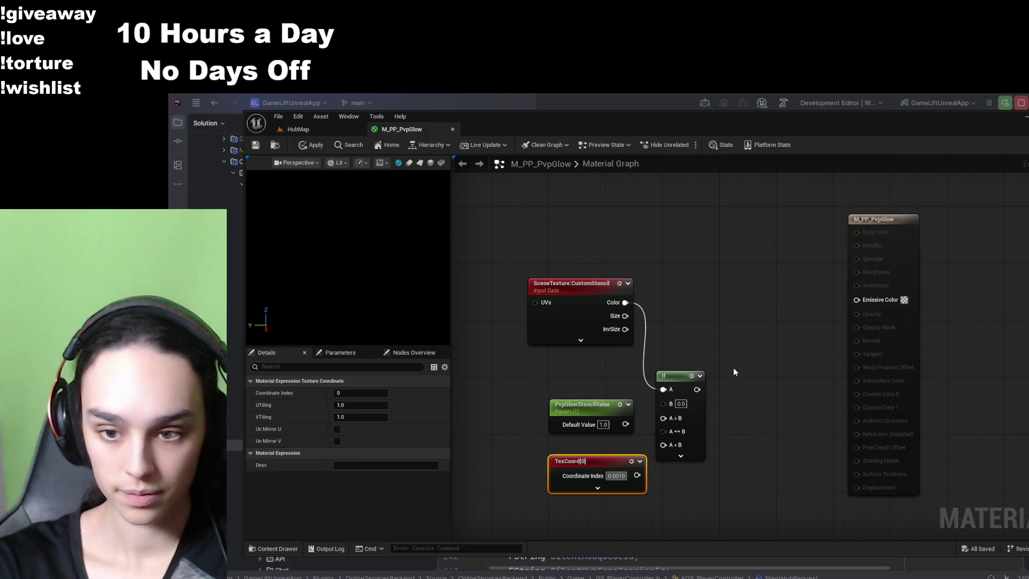
{"action": "key", "text": "Return"}
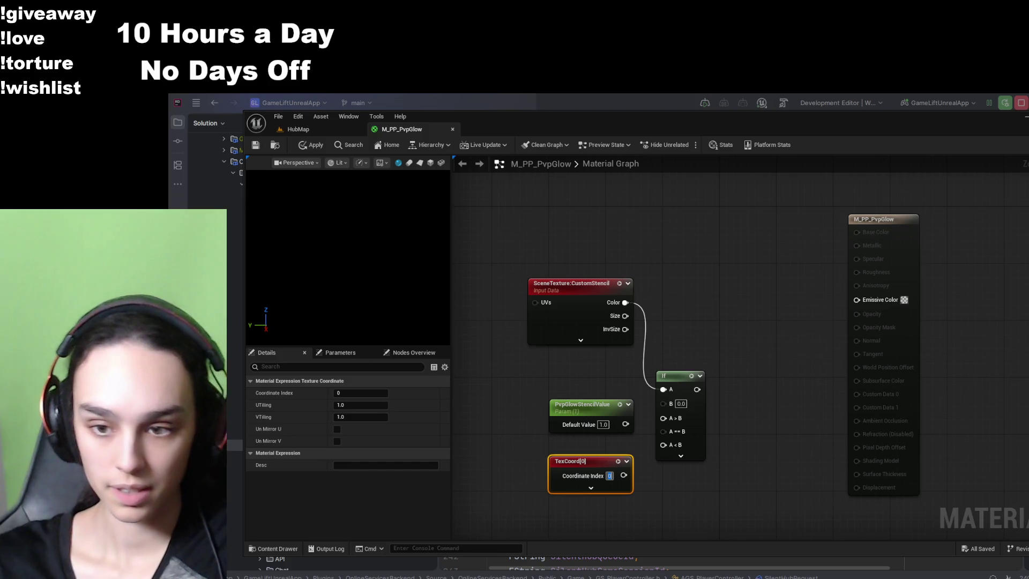
{"action": "left_click", "coordinate": [740, 475]}
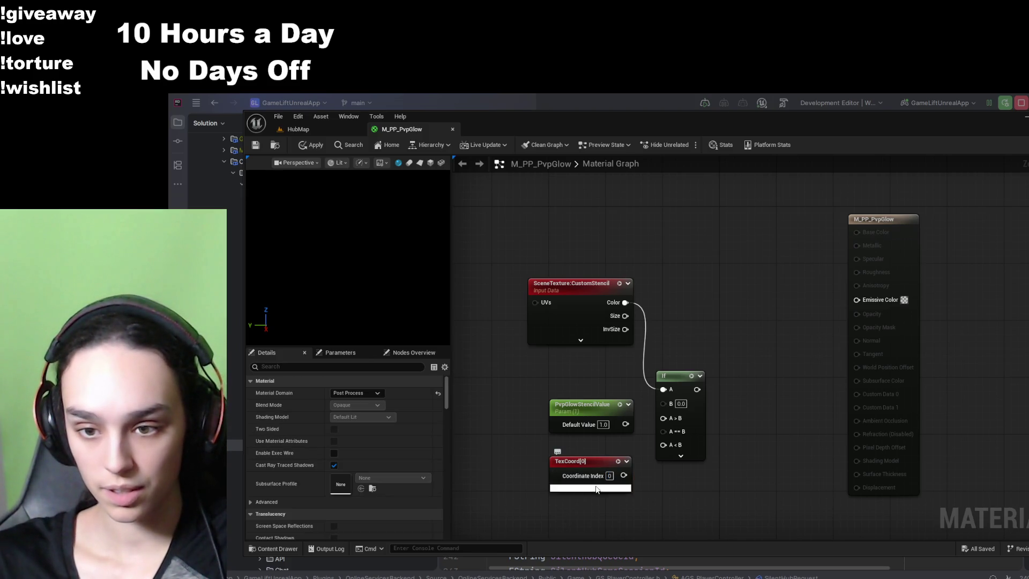
- Expand the TexCoord node to reveal its UTiling, VTiling and Un Mirror options
{"action": "left_click", "coordinate": [590, 487]}
{"action": "scroll", "coordinate": [671, 479], "scroll_direction": "down", "scroll_amount": 1}
{"action": "scroll", "coordinate": [670, 478], "scroll_direction": "down", "scroll_amount": 1}
{"action": "scroll", "coordinate": [654, 488], "scroll_direction": "up", "scroll_amount": 2}
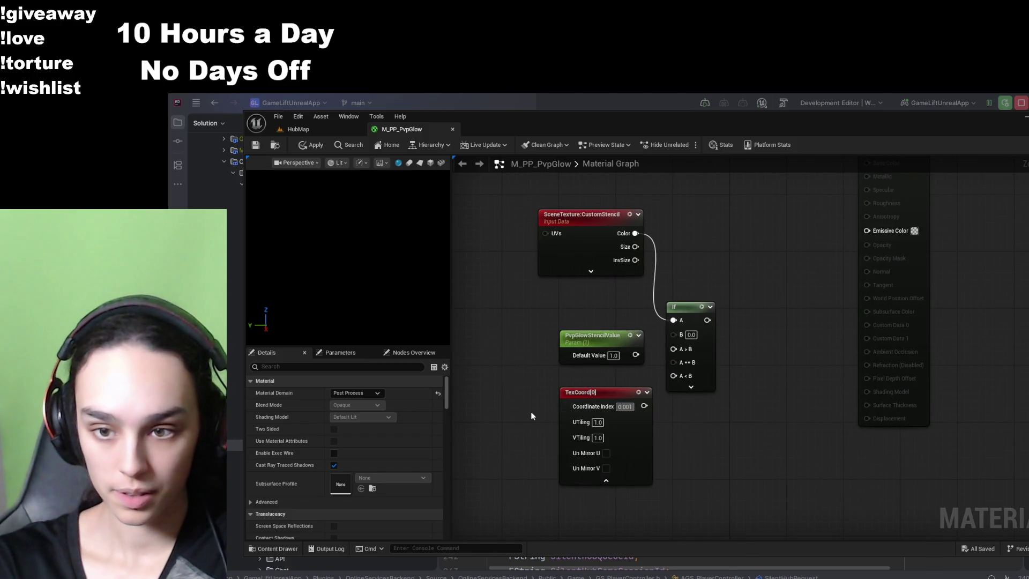
{"action": "key", "text": "Tab"}
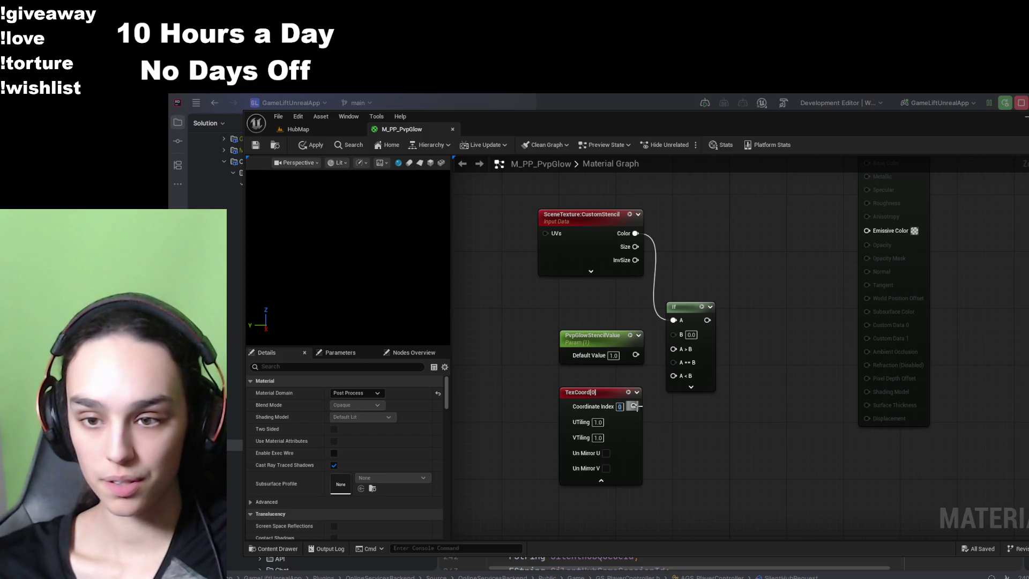
- Route TexCoord[0] into a new Add node with B = 0.001, then expand the CustomStencil node
{"action": "mouse_move", "coordinate": [634, 406]}
{"action": "left_mouse_down"}
{"action": "mouse_move", "coordinate": [670, 443]}
{"action": "mouse_move", "coordinate": [733, 350]}
{"action": "left_mouse_up"}
{"action": "left_click", "coordinate": [710, 319]}
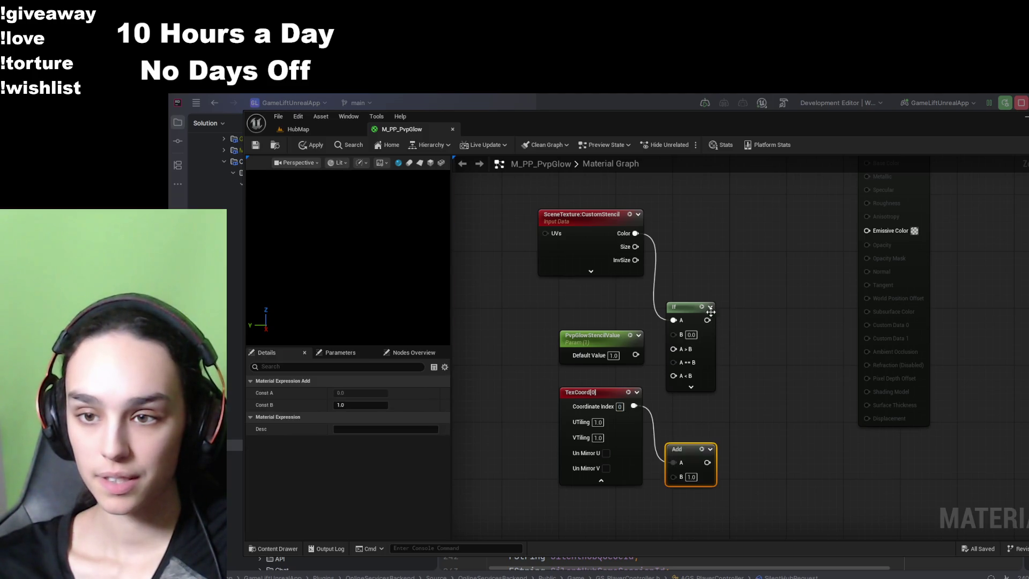
{"action": "type", "text": "0.001"}
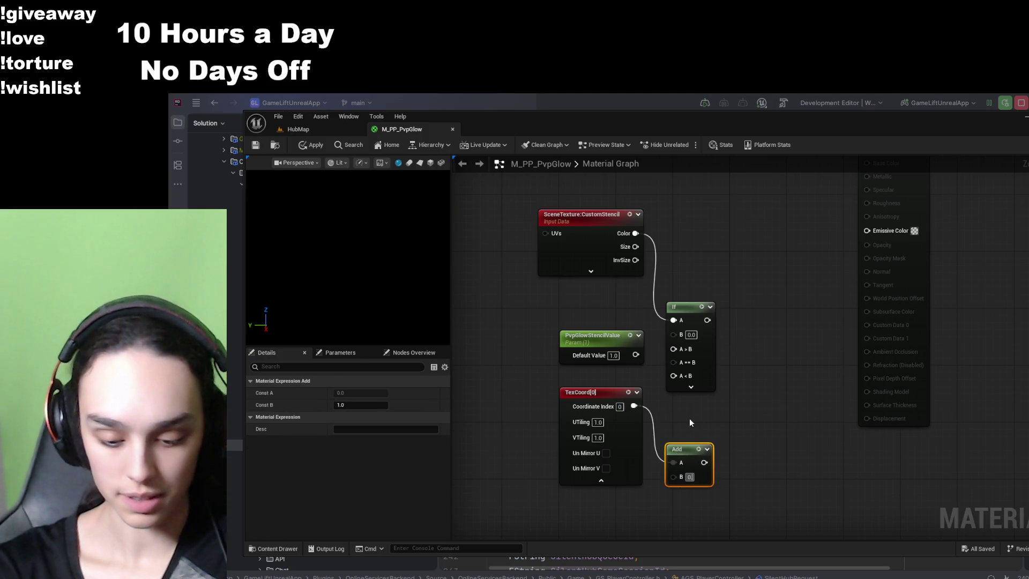
{"action": "key", "text": "Return"}
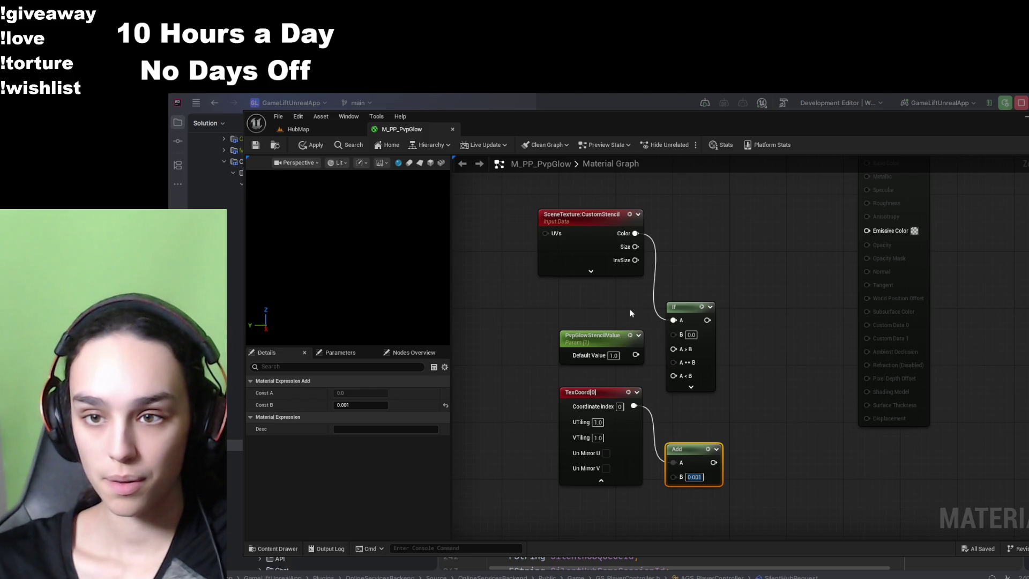
{"action": "left_click", "coordinate": [590, 271]}
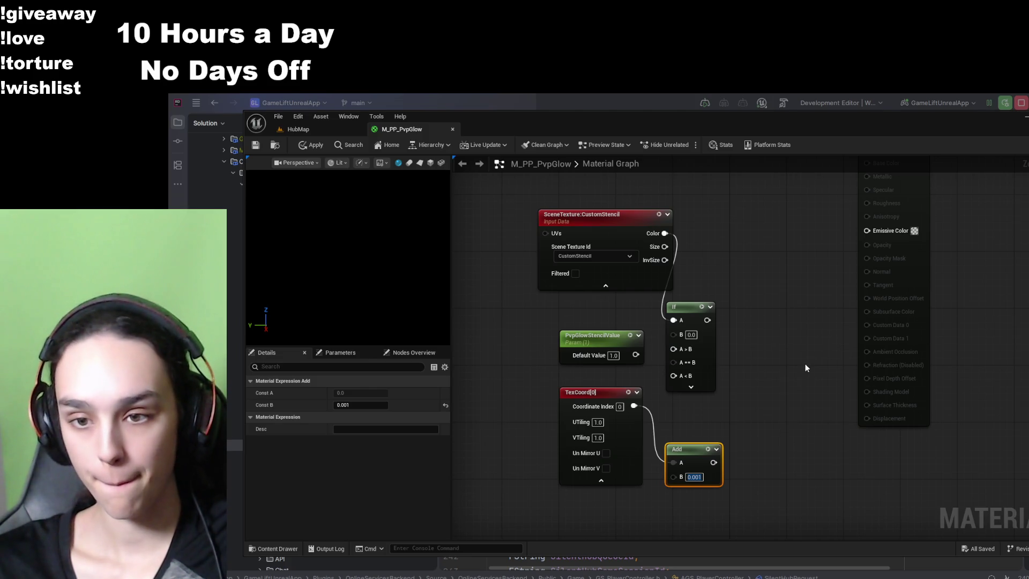
{"action": "mouse_move", "coordinate": [805, 363]}
{"action": "left_mouse_down"}
{"action": "mouse_move", "coordinate": [749, 461]}
{"action": "mouse_move", "coordinate": [850, 344]}
{"action": "left_mouse_up"}
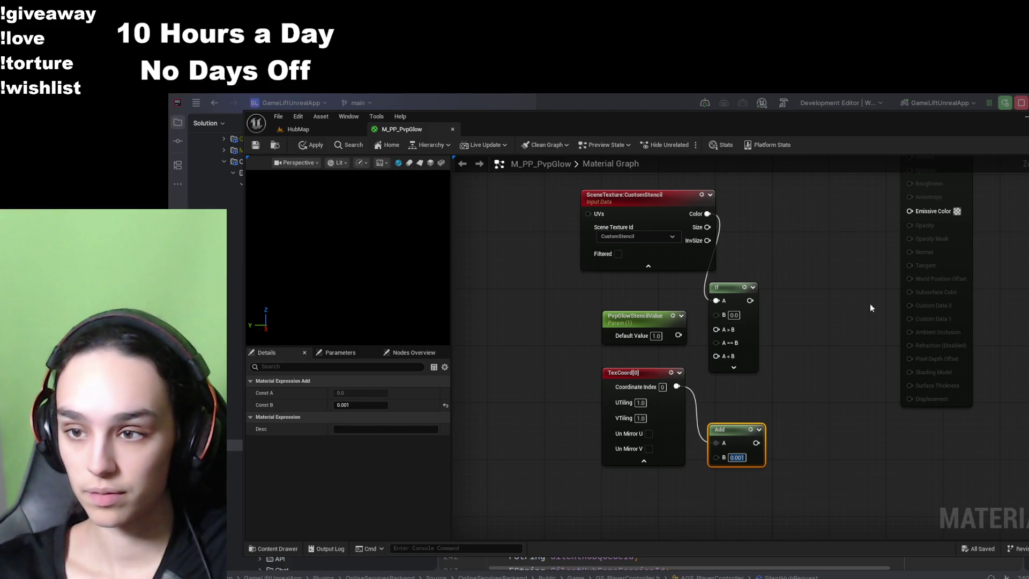
- Paste a SceneTexture node set to CustomDepth and wire the Add output into its UVs pin
{"action": "key", "text": "ctrl+v"}
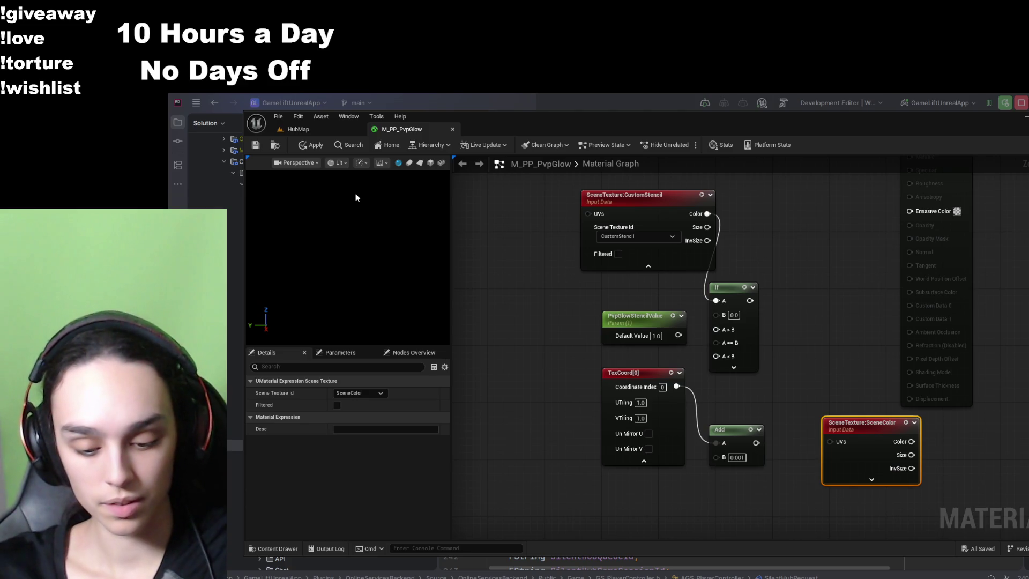
{"action": "left_click", "coordinate": [359, 393]}
{"action": "left_click", "coordinate": [372, 410]}
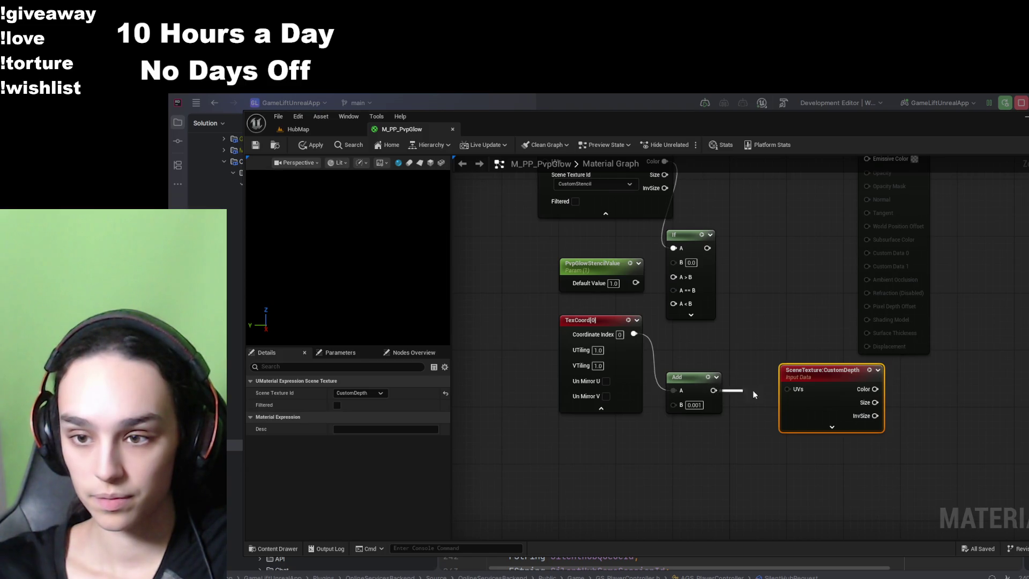
{"action": "mouse_move", "coordinate": [713, 390]}
{"action": "left_mouse_down"}
{"action": "mouse_move", "coordinate": [792, 394]}
{"action": "mouse_move", "coordinate": [790, 375]}
{"action": "left_mouse_up"}
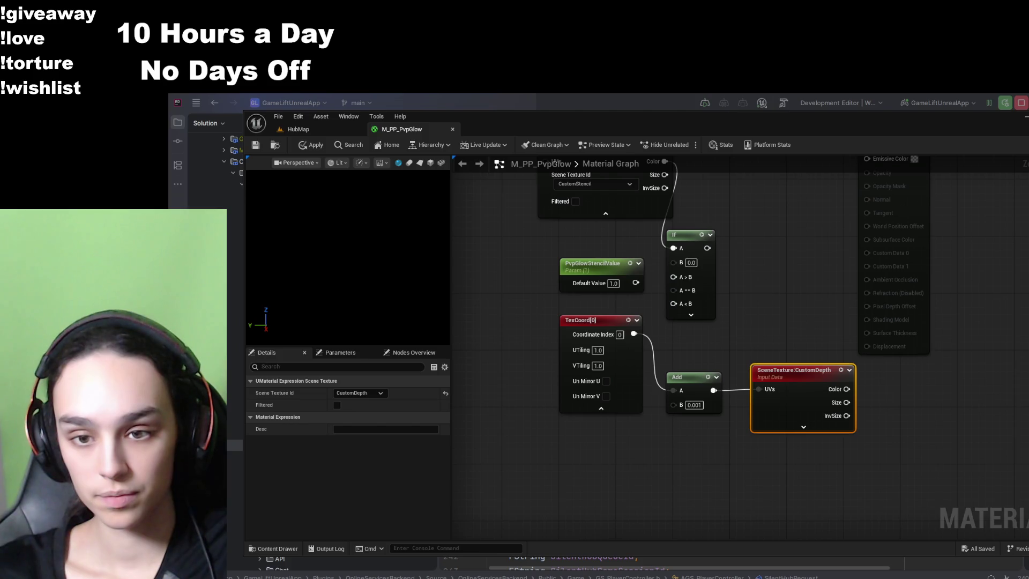
{"action": "left_click_drag", "start_coordinate": [778, 298], "coordinate": [767, 359]}
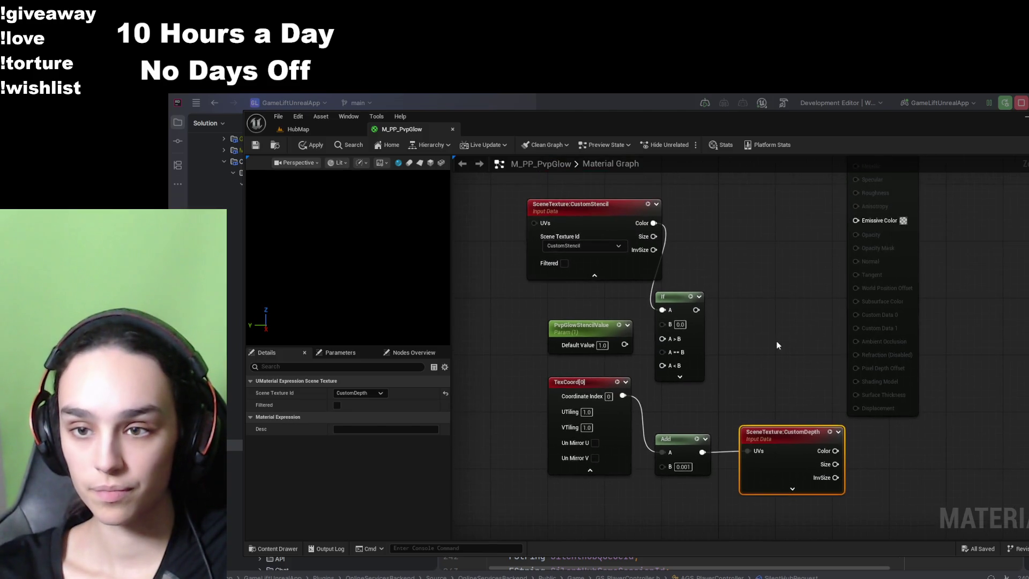
{"action": "scroll", "coordinate": [768, 362], "scroll_direction": "down", "scroll_amount": 3}
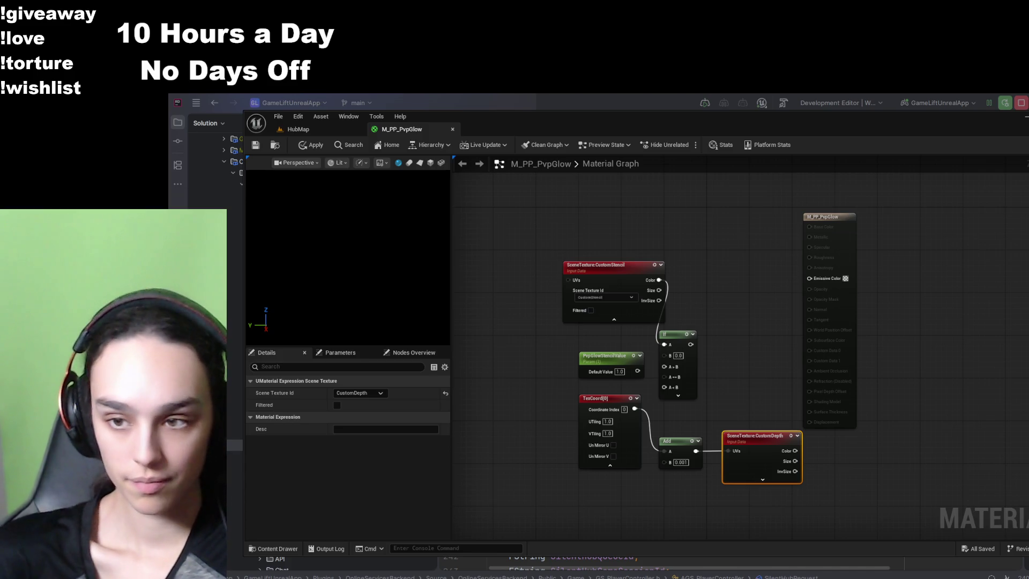
- Connect PvpGlowStencilValue to the If node's B input and place a 0,0,0 Constant3Vector beside it
{"action": "scroll", "coordinate": [580, 345], "scroll_direction": "up", "scroll_amount": 1}
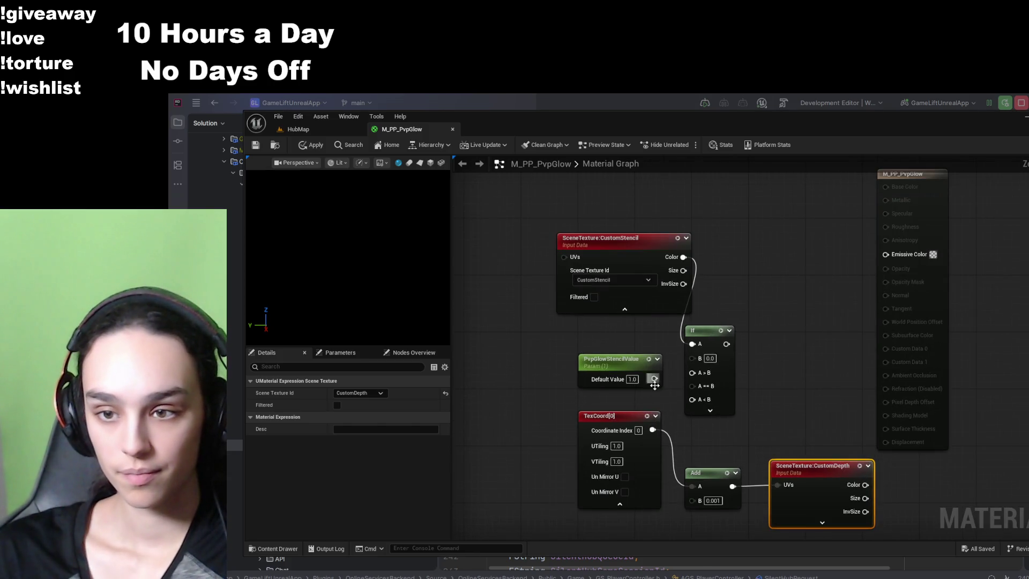
{"action": "left_click_drag", "start_coordinate": [713, 337], "coordinate": [784, 272]}
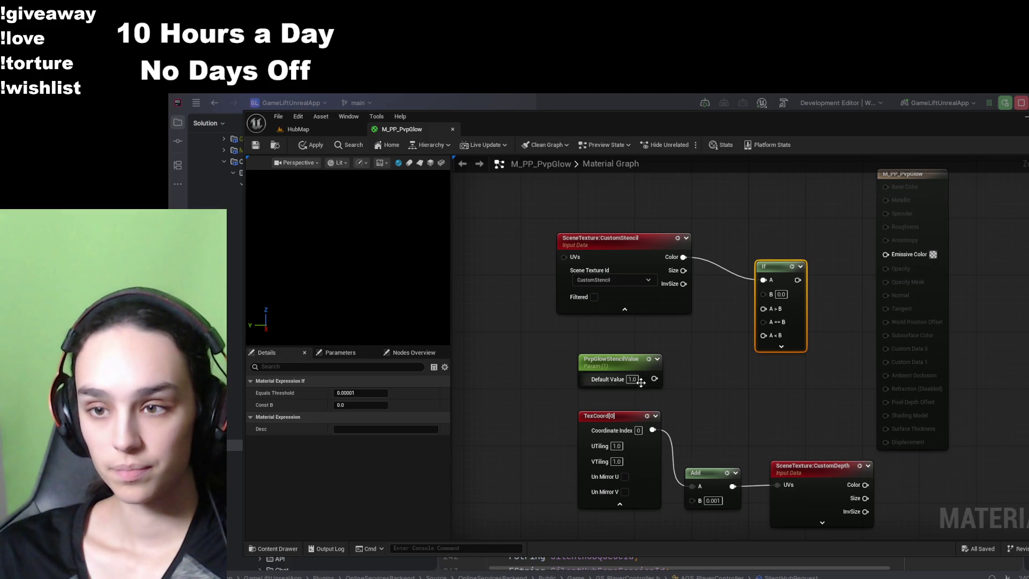
{"action": "mouse_move", "coordinate": [655, 379]}
{"action": "left_mouse_down"}
{"action": "mouse_move", "coordinate": [704, 316]}
{"action": "mouse_move", "coordinate": [764, 293]}
{"action": "left_mouse_up"}
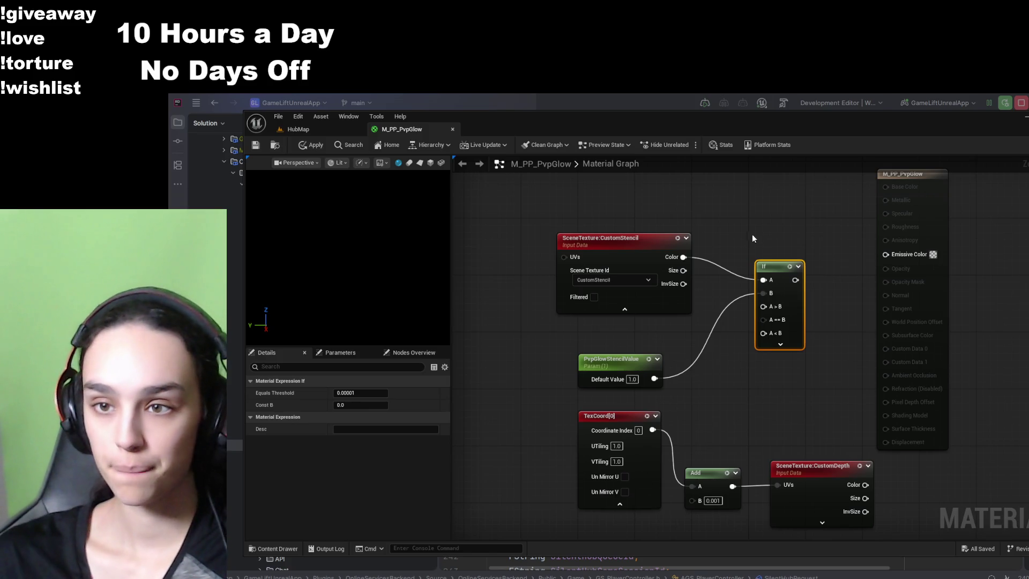
{"action": "left_click", "coordinate": [706, 382]}
{"action": "left_click_drag", "start_coordinate": [751, 385], "coordinate": [767, 359]}
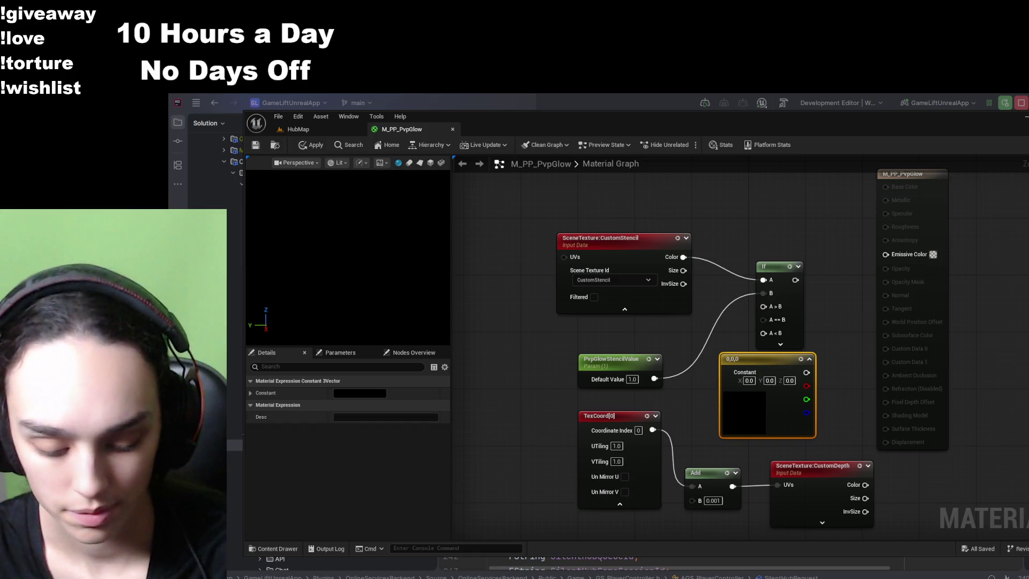
- Deselect the Constant3Vector, then marquee-select all nodes in the M_PP_PvpGlow graph
{"action": "left_click", "coordinate": [546, 343]}
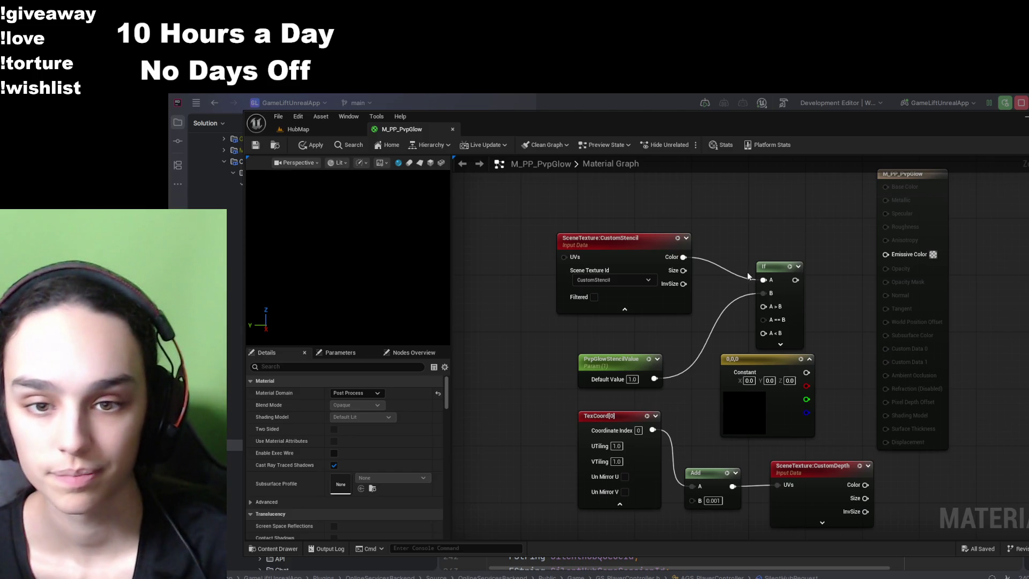
{"action": "scroll", "coordinate": [847, 316], "scroll_direction": "down", "scroll_amount": 2}
{"action": "left_click_drag", "start_coordinate": [954, 187], "coordinate": [593, 468]}
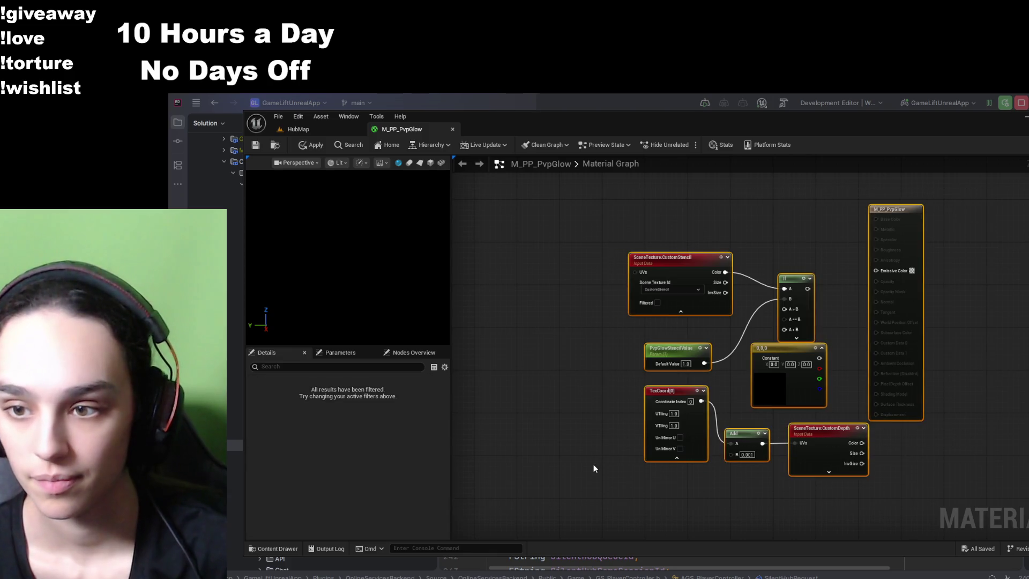
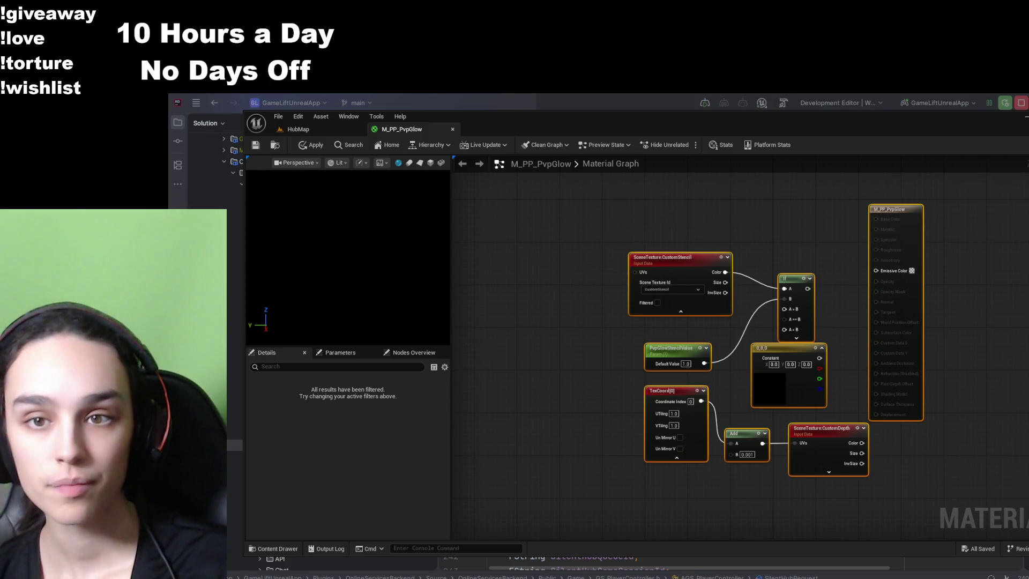
- Select the expression node chain, paste and delete copies, then undo to restore the nodes
{"action": "scroll", "coordinate": [629, 329], "scroll_direction": "down", "scroll_amount": 4}
{"action": "mouse_move", "coordinate": [609, 243]}
{"action": "left_mouse_down"}
{"action": "mouse_move", "coordinate": [827, 397]}
{"action": "mouse_move", "coordinate": [847, 396]}
{"action": "left_mouse_up"}
{"action": "key", "text": "ctrl+v"}
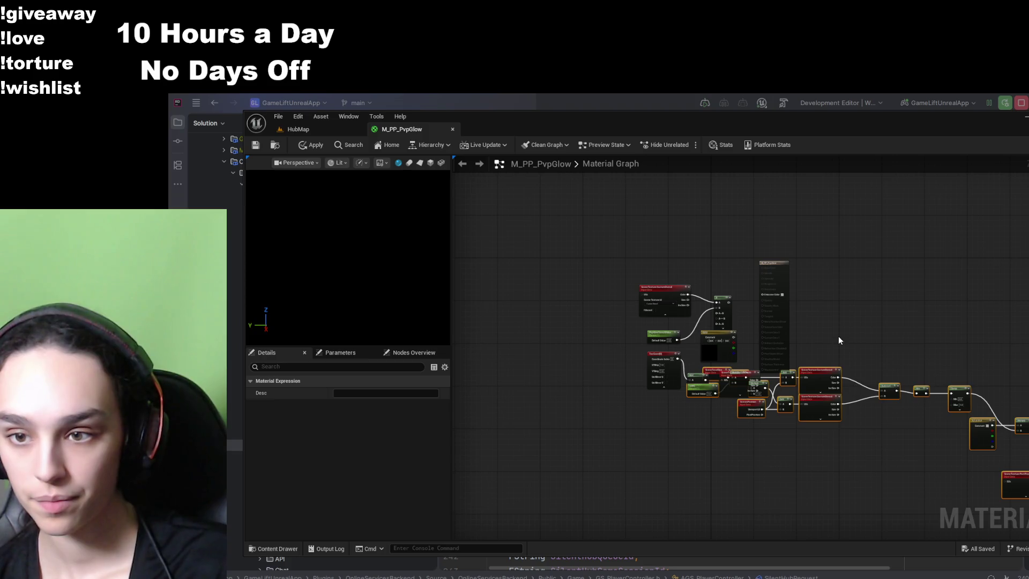
{"action": "key", "text": "Delete"}
{"action": "key", "text": "ctrl+a"}
{"action": "key", "text": "Delete"}
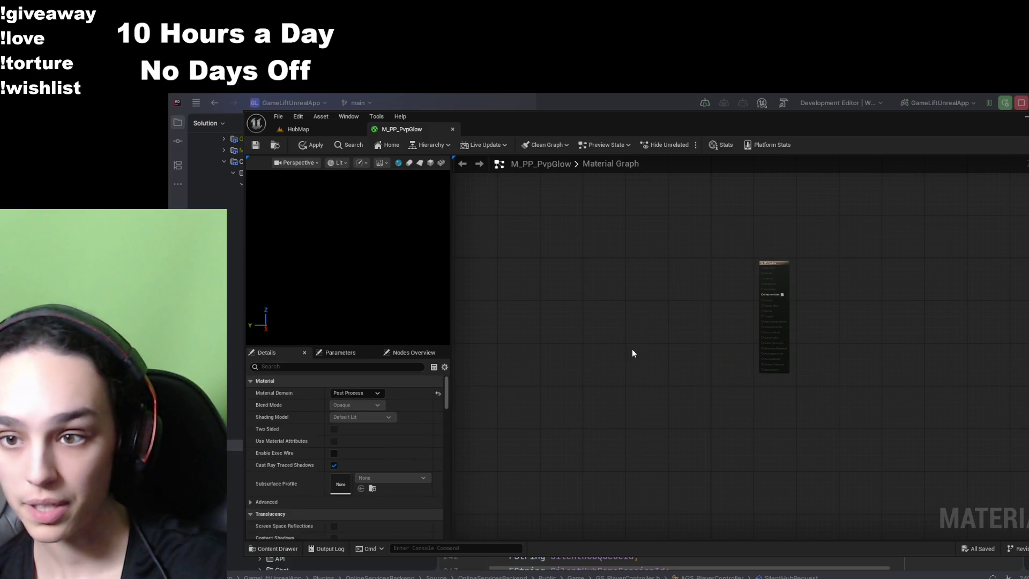
{"action": "key", "text": "ctrl+z"}
- Reposition the output node, wire Add into Emissive Color, then apply and save M_PP_PvpGlow
{"action": "scroll", "coordinate": [708, 407], "scroll_direction": "up", "scroll_amount": 3}
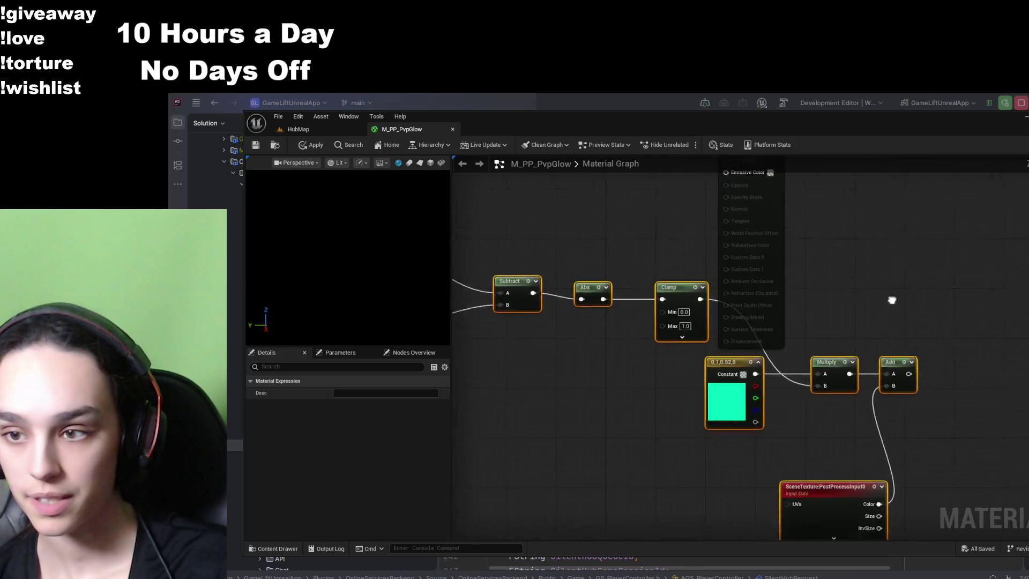
{"action": "left_click", "coordinate": [765, 266]}
{"action": "mouse_move", "coordinate": [543, 209]}
{"action": "left_mouse_down"}
{"action": "mouse_move", "coordinate": [851, 356]}
{"action": "mouse_move", "coordinate": [810, 388]}
{"action": "left_mouse_up"}
{"action": "left_click_drag", "start_coordinate": [741, 400], "coordinate": [733, 303]}
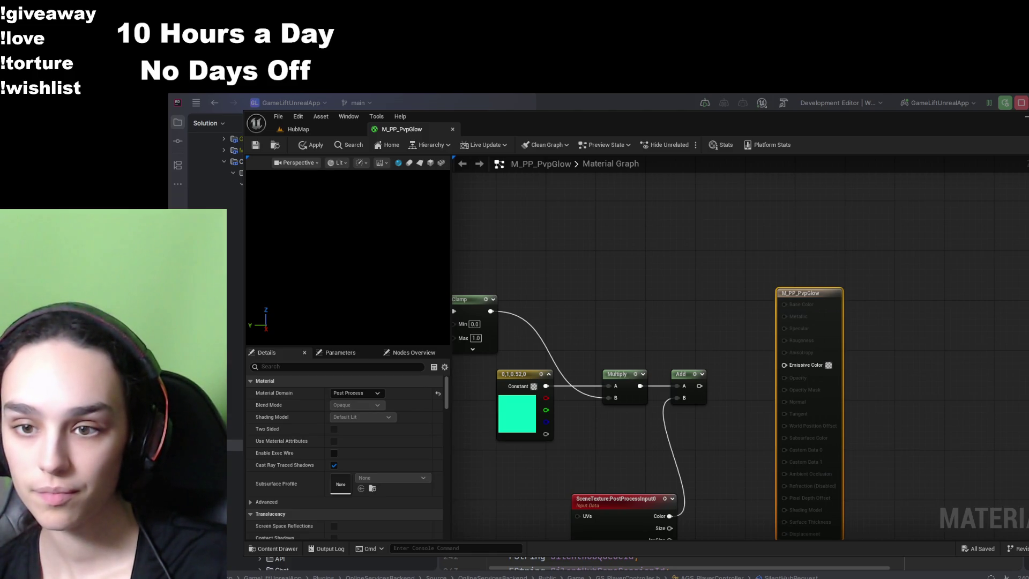
{"action": "left_click_drag", "start_coordinate": [699, 385], "coordinate": [784, 364]}
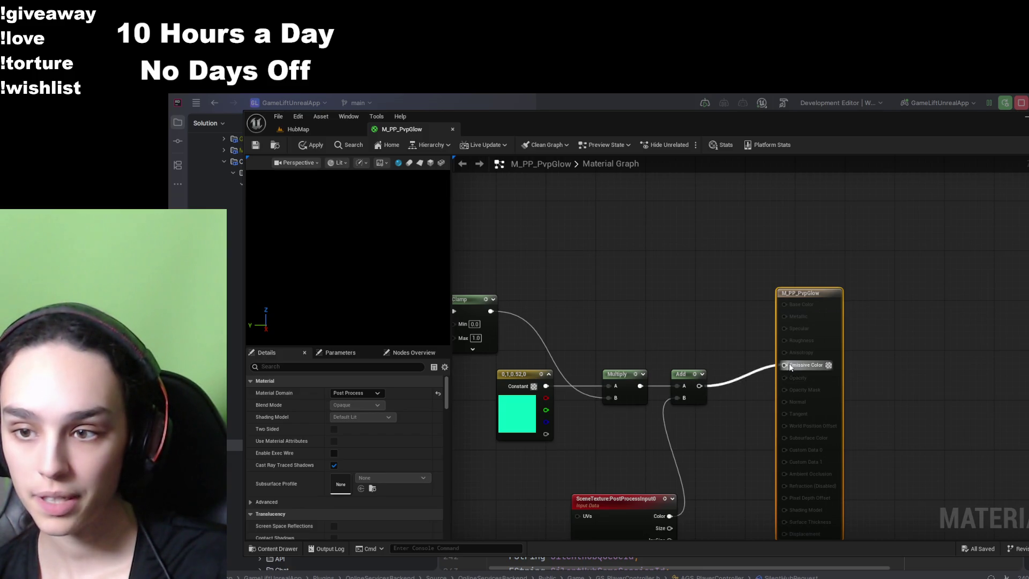
{"action": "left_click", "coordinate": [313, 144]}
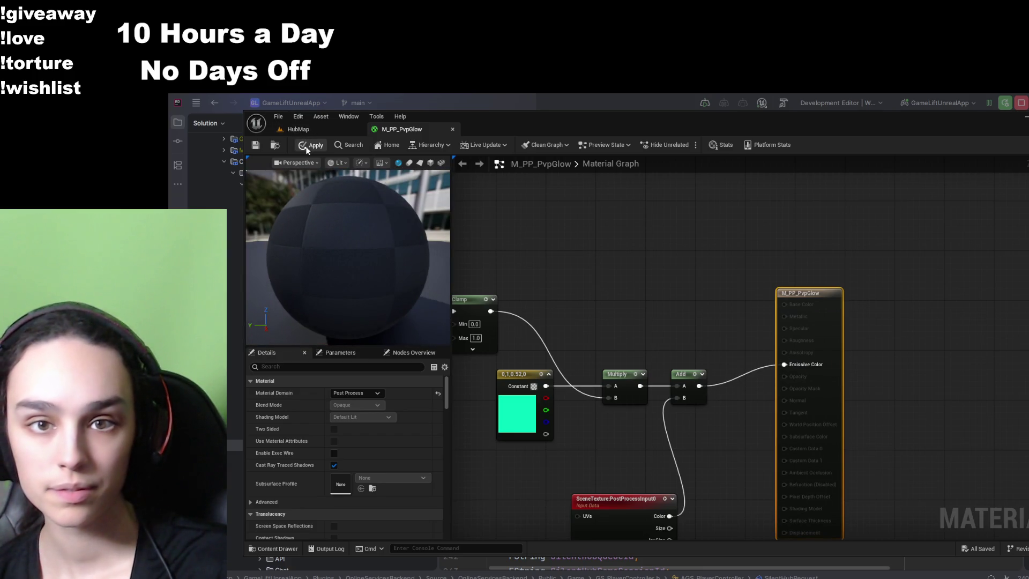
{"action": "left_click", "coordinate": [255, 146]}
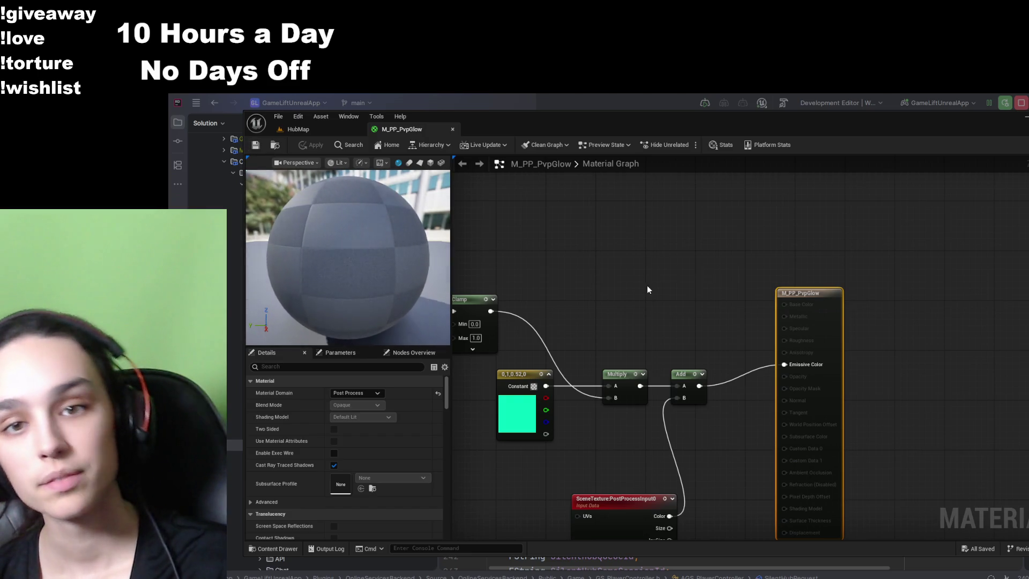
- Pan the graph back over the Subtract, Abs, SceneTexelSize and width nodes
{"action": "mouse_move", "coordinate": [647, 285]}
{"action": "left_mouse_down"}
{"action": "mouse_move", "coordinate": [889, 246]}
{"action": "mouse_move", "coordinate": [935, 223]}
{"action": "left_mouse_up"}
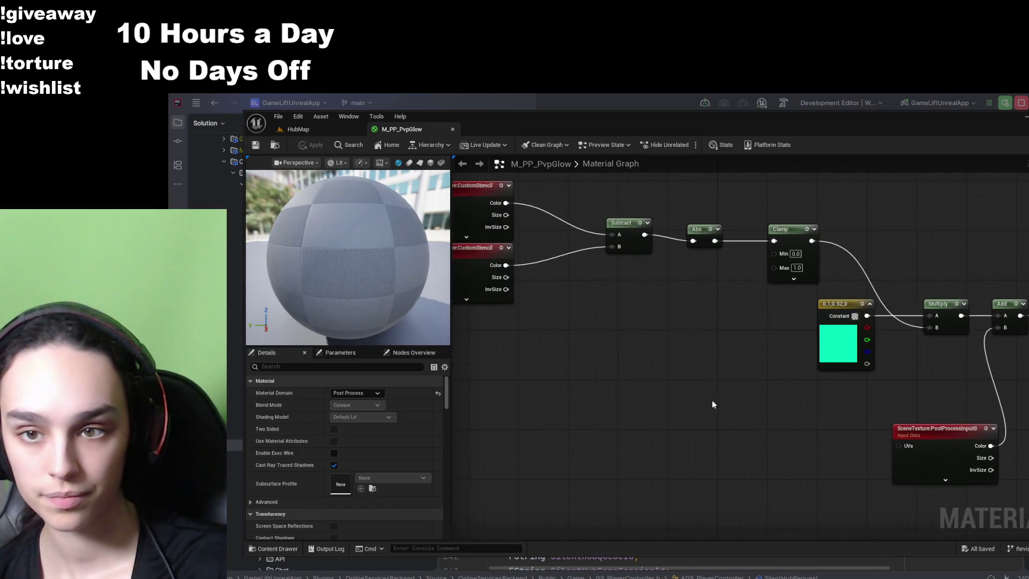
{"action": "left_click_drag", "start_coordinate": [711, 400], "coordinate": [897, 465]}
{"action": "mouse_move", "coordinate": [702, 439]}
{"action": "left_mouse_down"}
{"action": "mouse_move", "coordinate": [916, 453]}
{"action": "mouse_move", "coordinate": [815, 475]}
{"action": "mouse_move", "coordinate": [622, 482]}
{"action": "mouse_move", "coordinate": [429, 402]}
{"action": "left_mouse_up"}
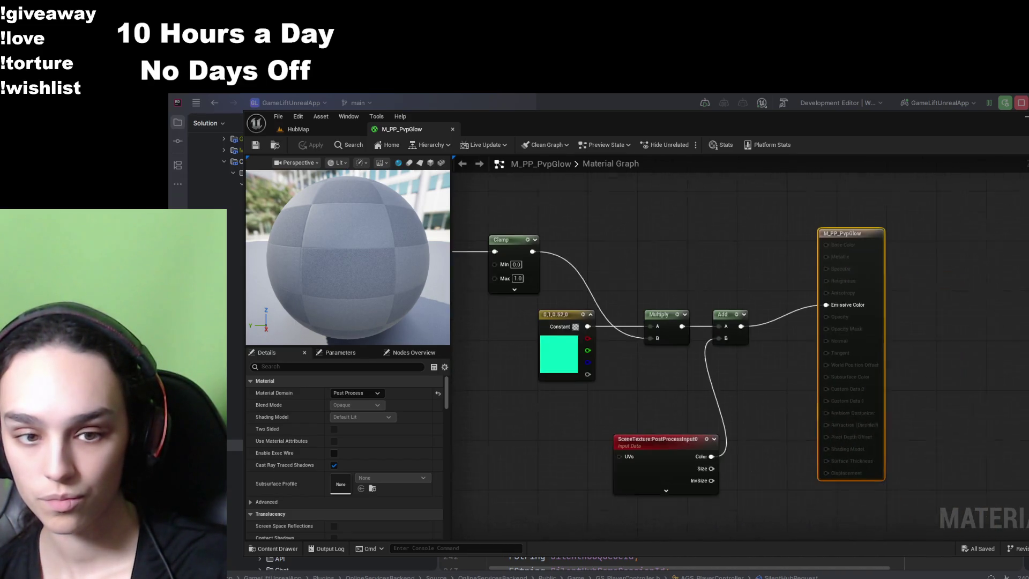
{"action": "left_click_drag", "start_coordinate": [614, 384], "coordinate": [611, 379]}
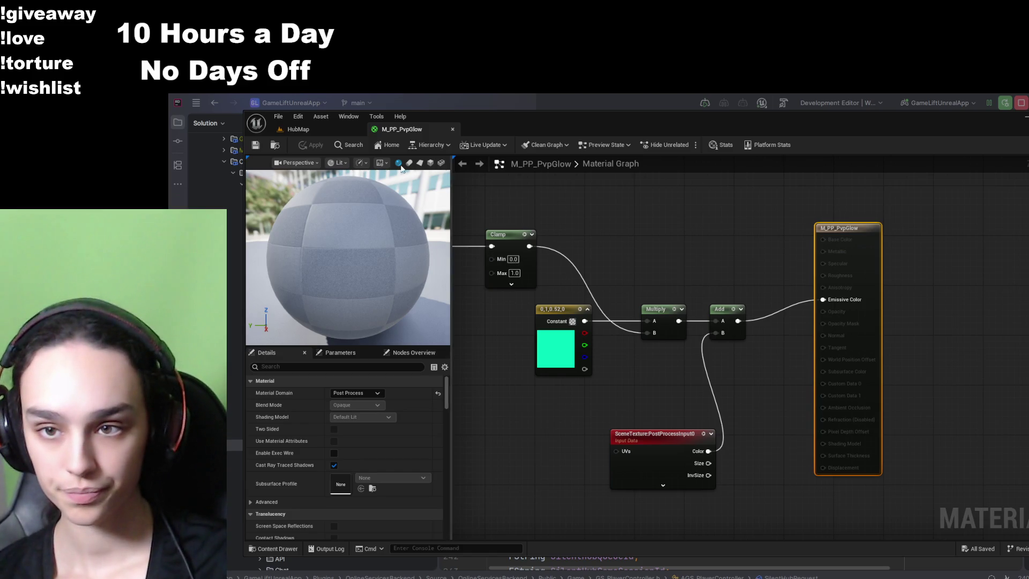
- Return to the HubMap level viewport showing the arena of green platforms and ramps
{"action": "left_click", "coordinate": [298, 129]}
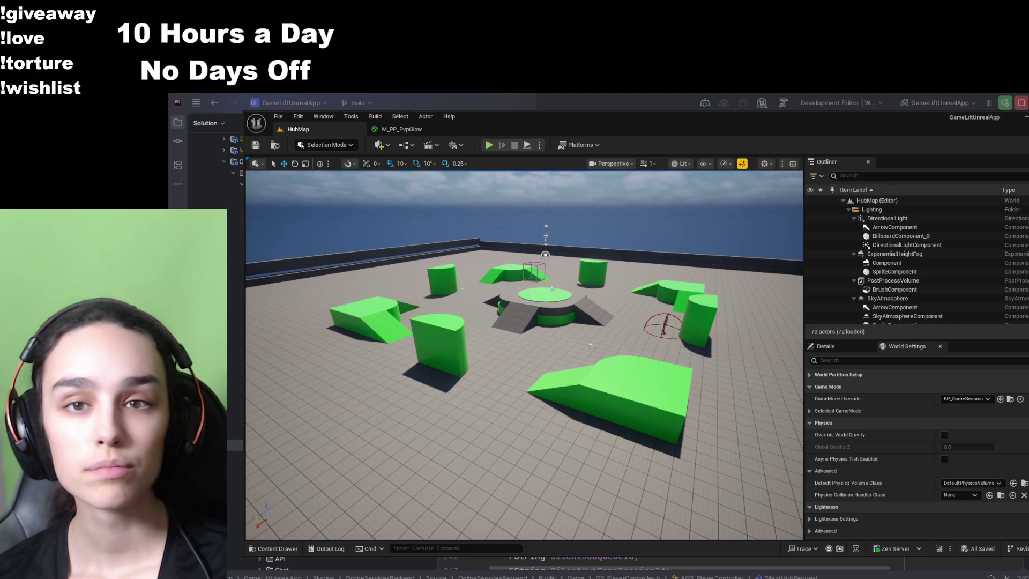
- Select a cylinder block and briefly revisit the glow material before returning to HubMap
{"action": "left_click", "coordinate": [415, 344]}
{"action": "left_click", "coordinate": [398, 125]}
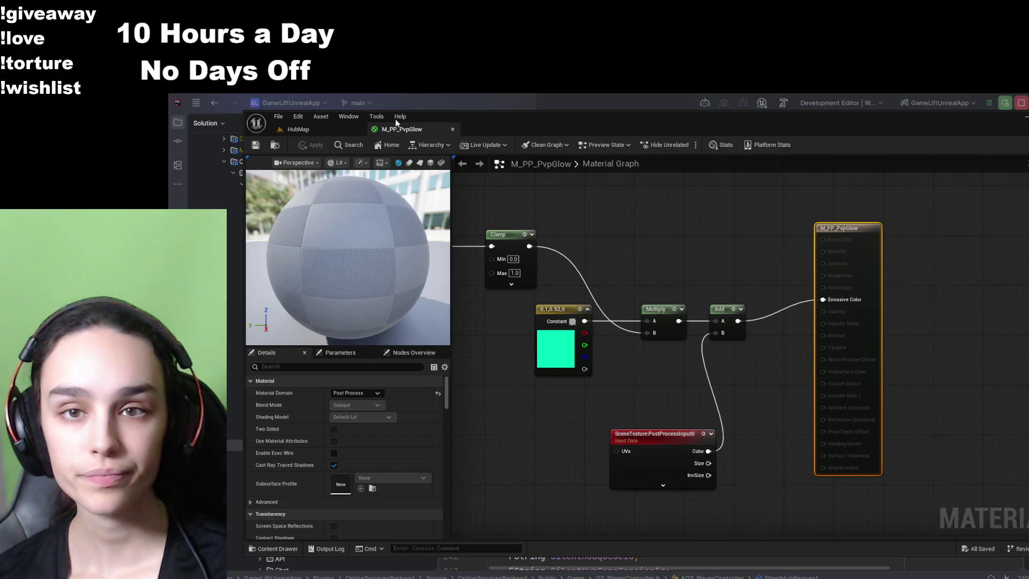
{"action": "left_click", "coordinate": [295, 128]}
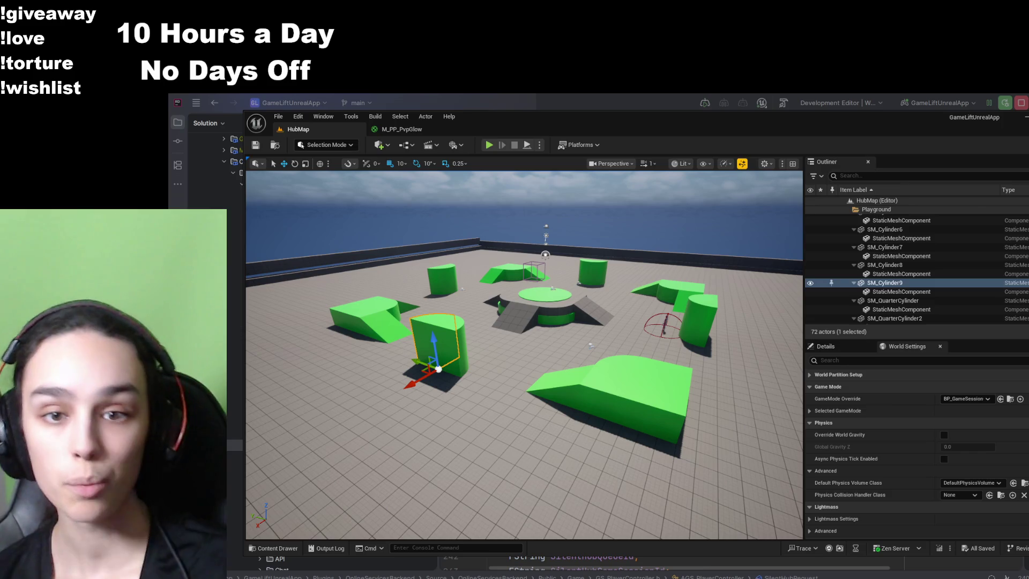
- Dock the Place Actors panel from the Window menu, showing its Basic category
{"action": "left_click", "coordinate": [425, 116]}
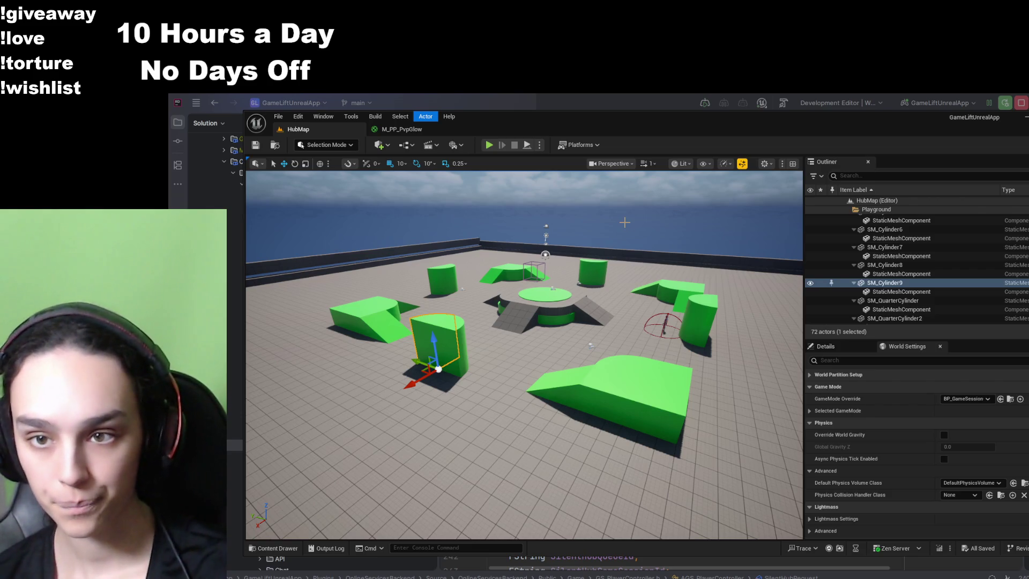
{"action": "key", "text": "Escape"}
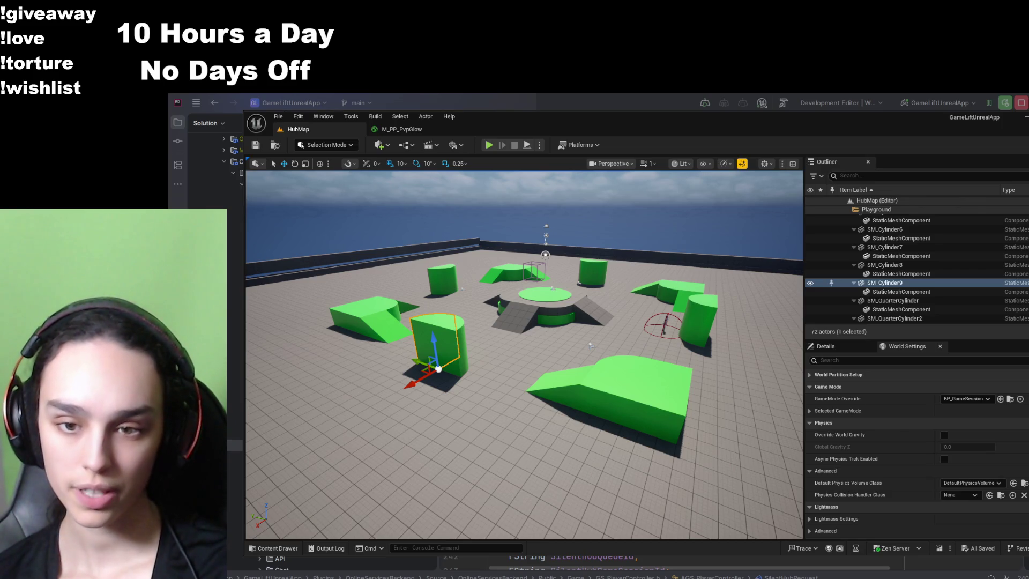
{"action": "left_click", "coordinate": [302, 120]}
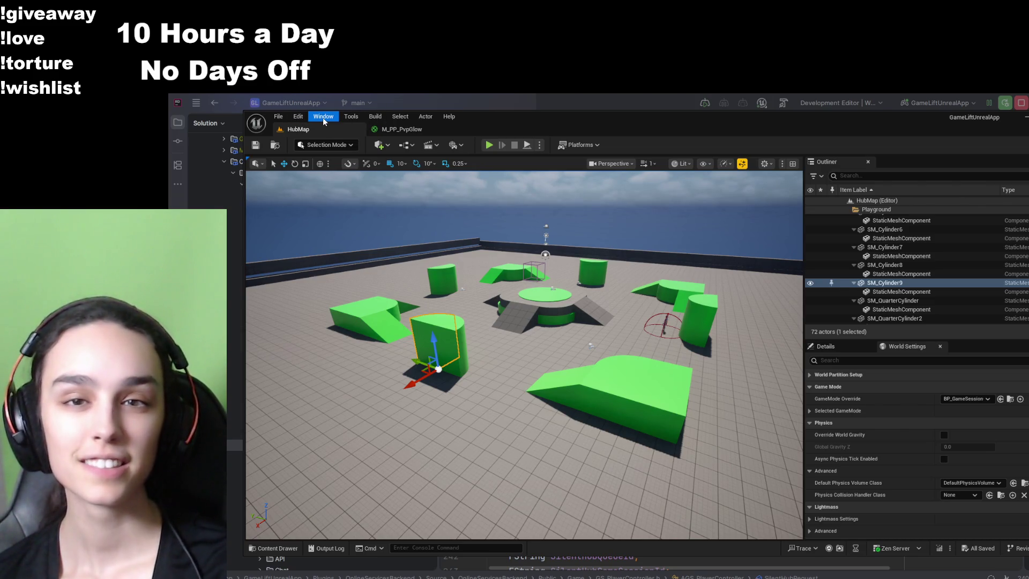
{"action": "left_click", "coordinate": [375, 292]}
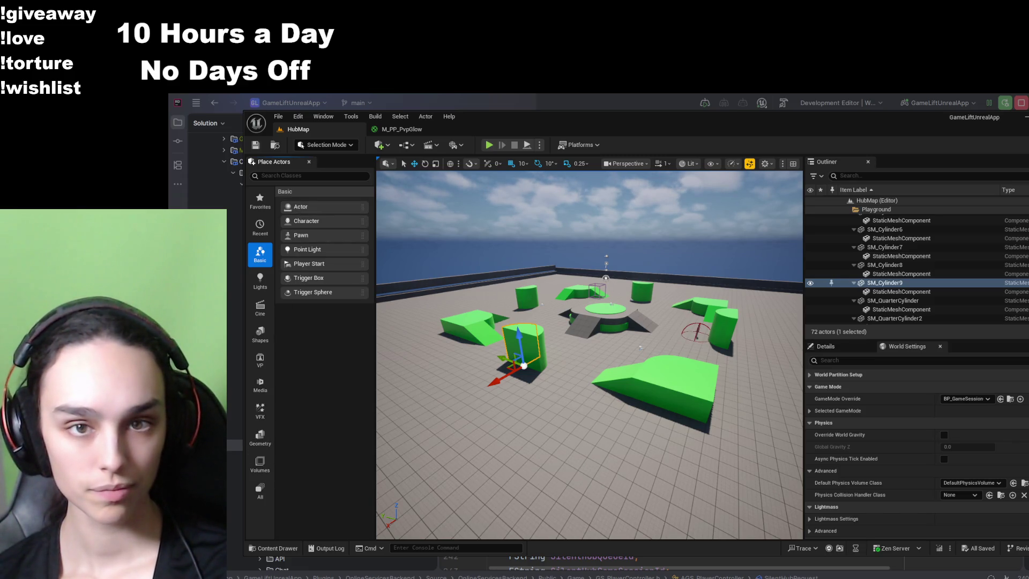
- Search the actor classes for 'pos' and drag a Post Process Volume into the level
{"action": "left_click", "coordinate": [272, 174]}
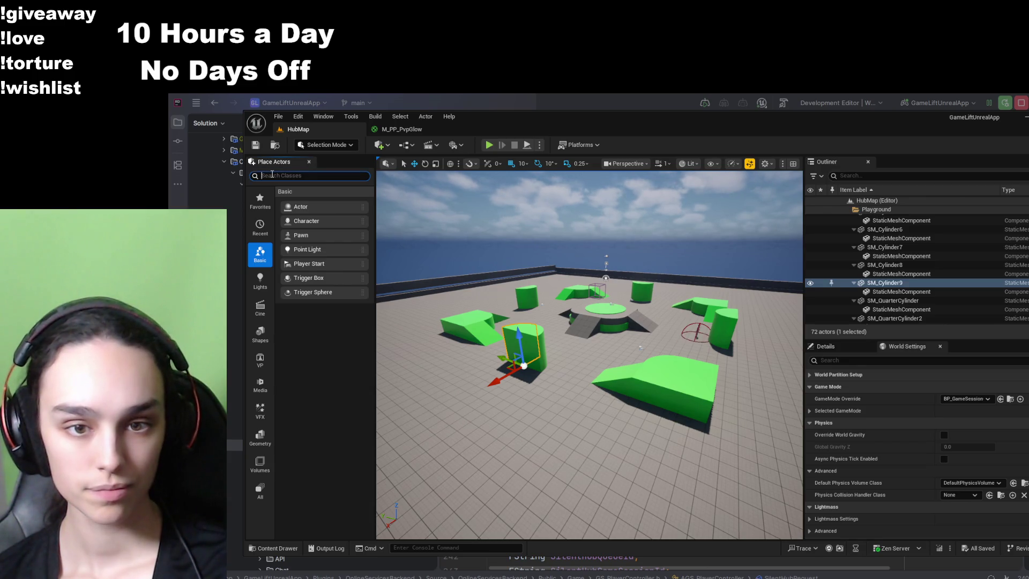
{"action": "type", "text": "pos"}
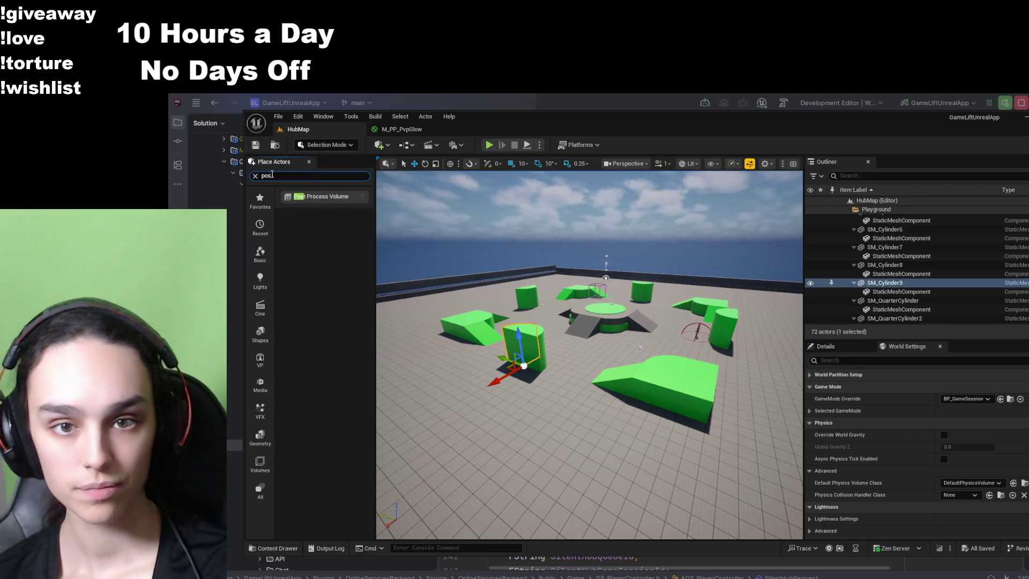
{"action": "mouse_move", "coordinate": [289, 196]}
{"action": "left_mouse_down"}
{"action": "mouse_move", "coordinate": [493, 283]}
{"action": "mouse_move", "coordinate": [611, 354]}
{"action": "mouse_move", "coordinate": [600, 310]}
{"action": "mouse_move", "coordinate": [587, 345]}
{"action": "left_mouse_up"}
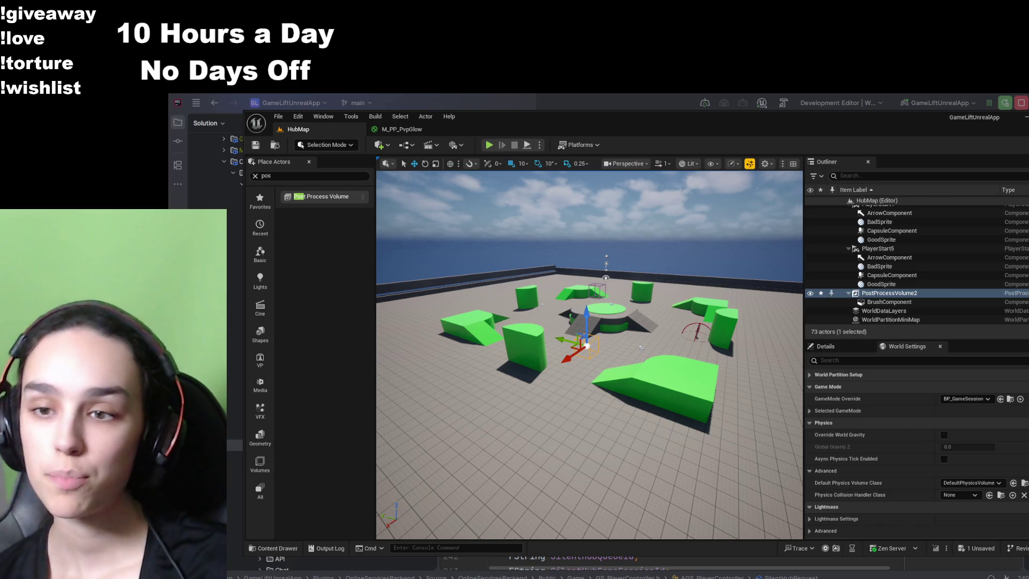
{"action": "scroll", "coordinate": [595, 349], "scroll_direction": "up", "scroll_amount": 2}
{"action": "scroll", "coordinate": [595, 348], "scroll_direction": "up", "scroll_amount": 5}
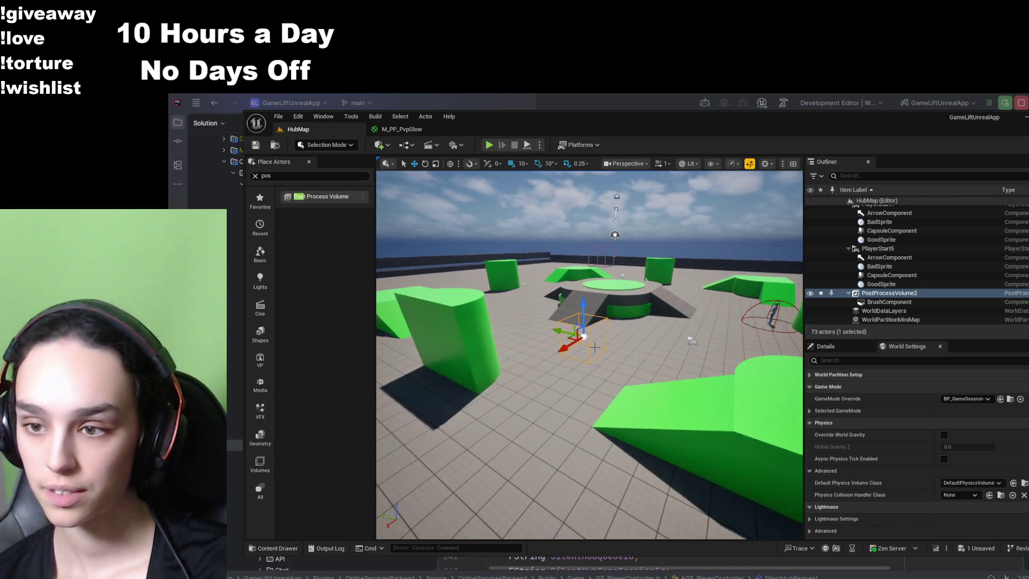
- Filter the volume's Details for 'unbo' and enable Infinite Extent (Unbound)
{"action": "left_click", "coordinate": [826, 346]}
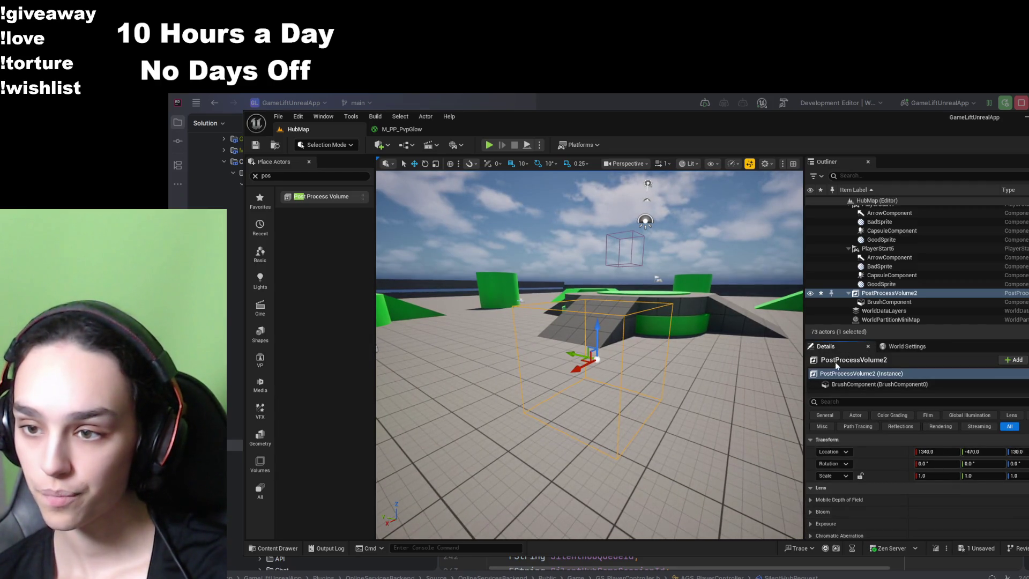
{"action": "left_click", "coordinate": [851, 401]}
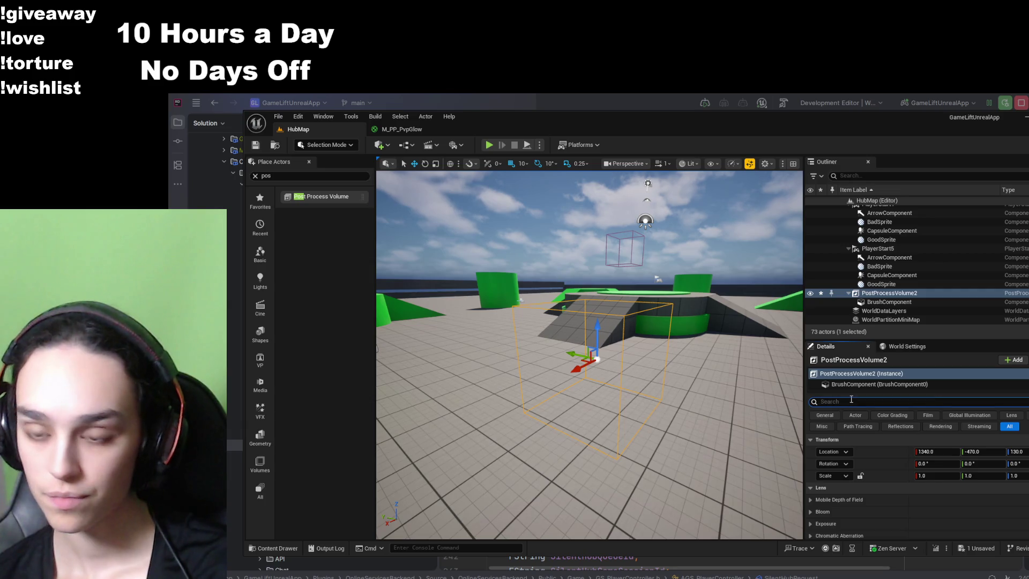
{"action": "type", "text": "unb"}
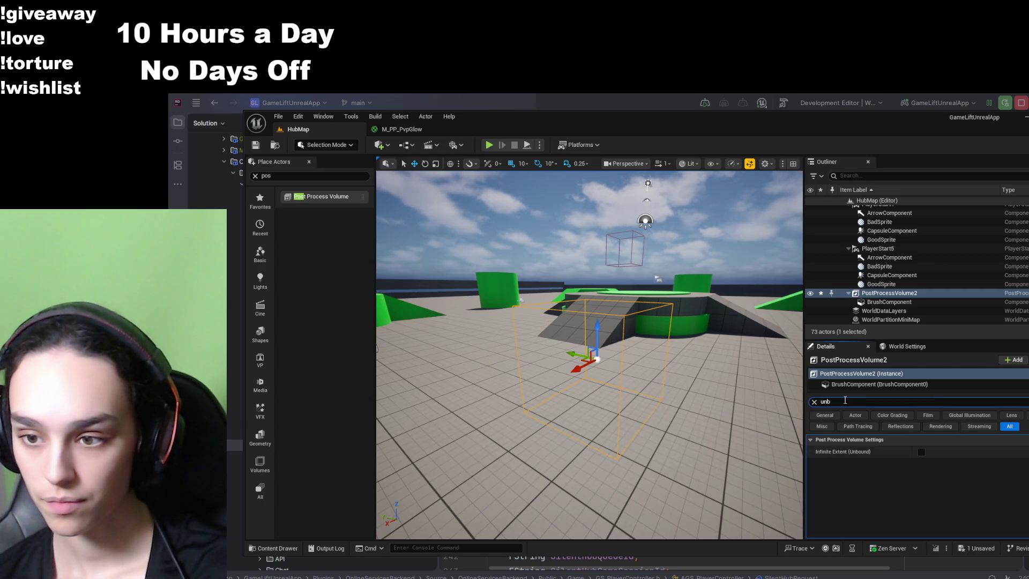
{"action": "left_click", "coordinate": [814, 402]}
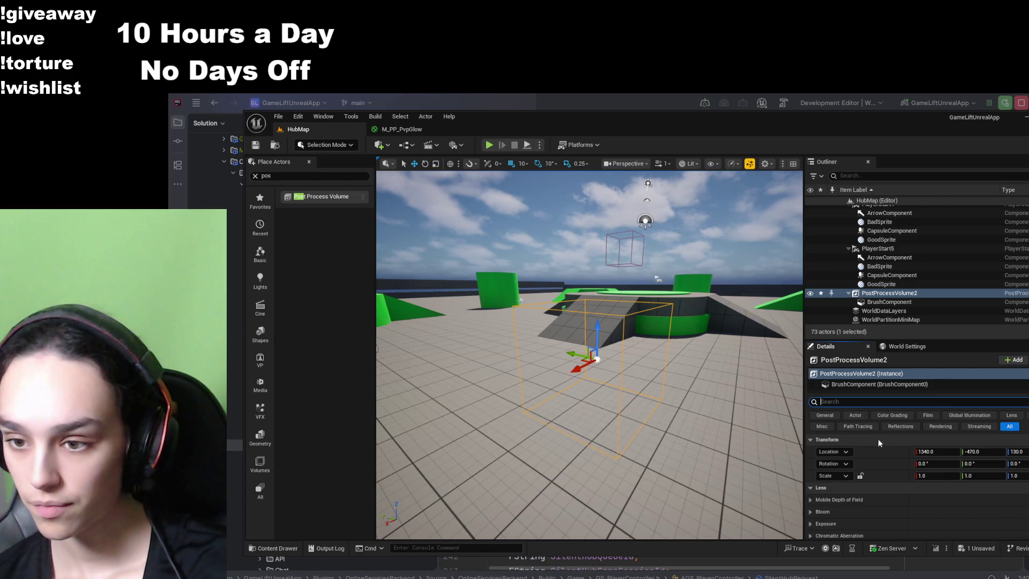
{"action": "type", "text": "un"}
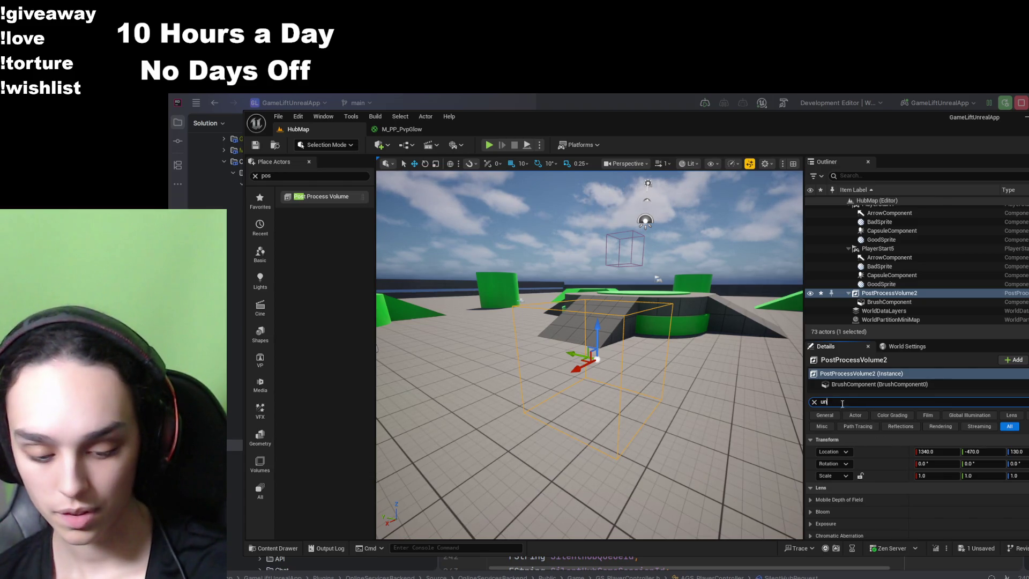
{"action": "type", "text": "bo"}
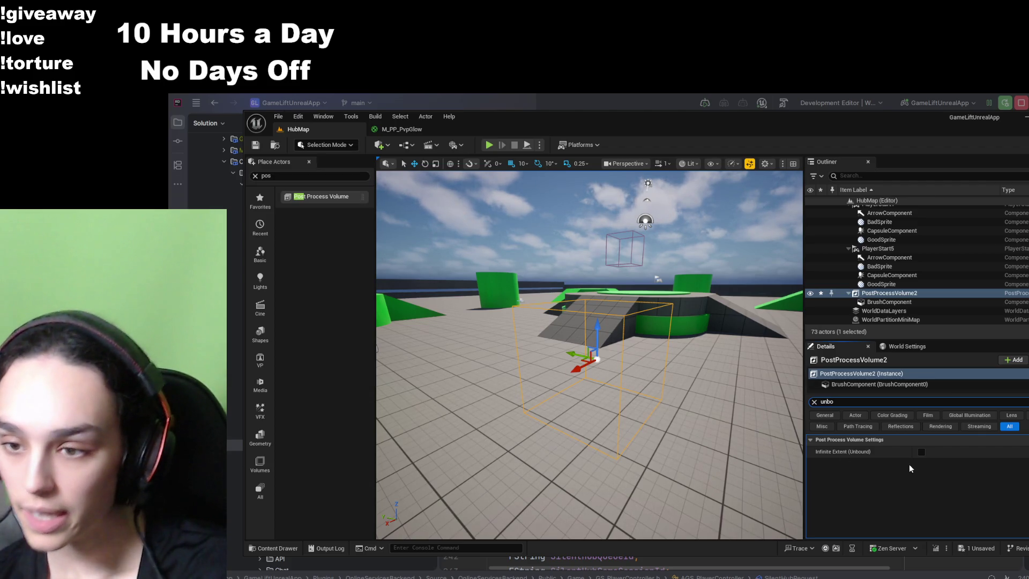
{"action": "left_click", "coordinate": [921, 452]}
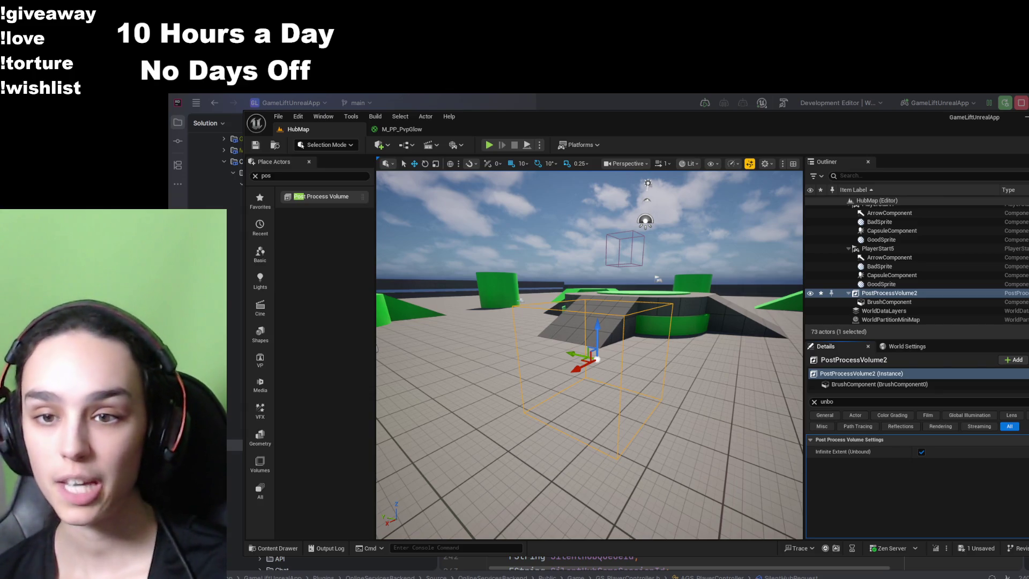
{"action": "left_click", "coordinate": [857, 402]}
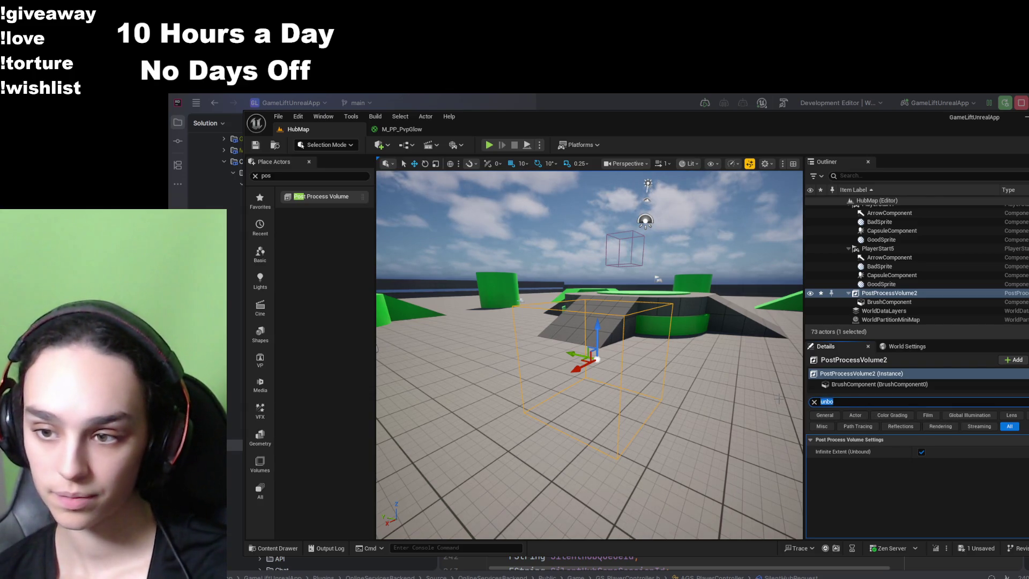
- Search 'blenda' and add M_PP_PvpGlow as an Asset Reference in Post Process Materials
{"action": "type", "text": "blend"}
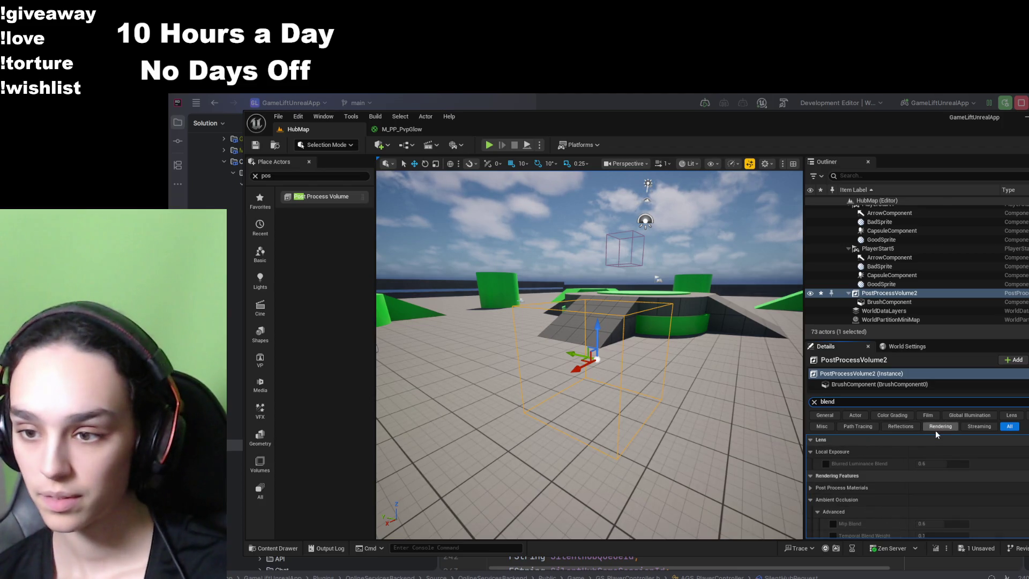
{"action": "type", "text": "a"}
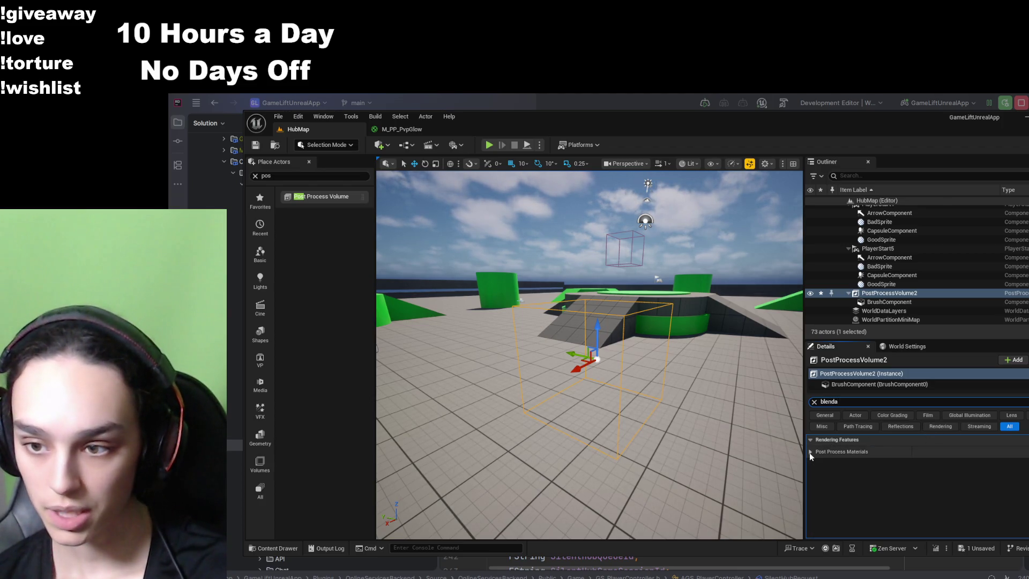
{"action": "left_click", "coordinate": [810, 452]}
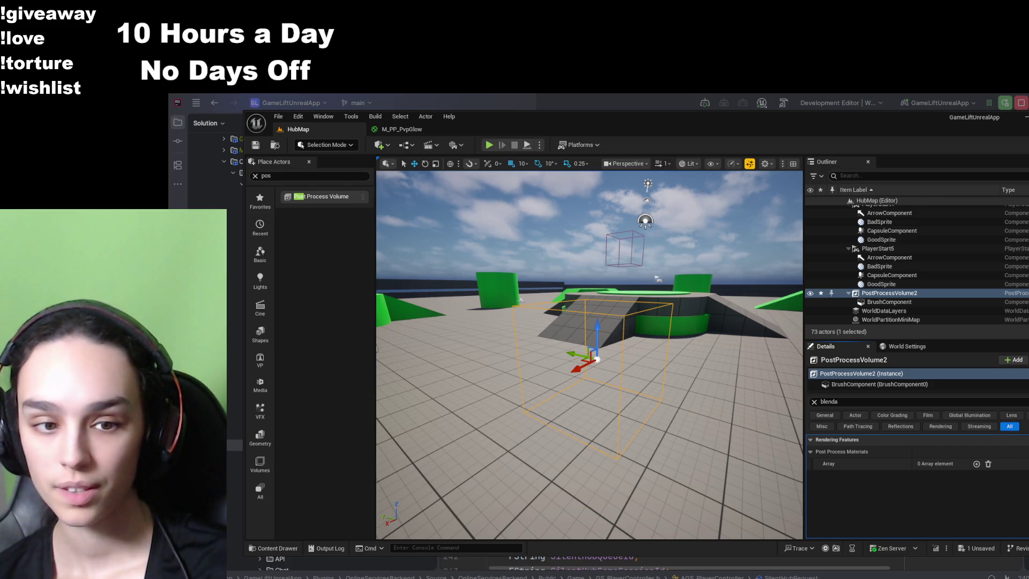
{"action": "left_click", "coordinate": [976, 463]}
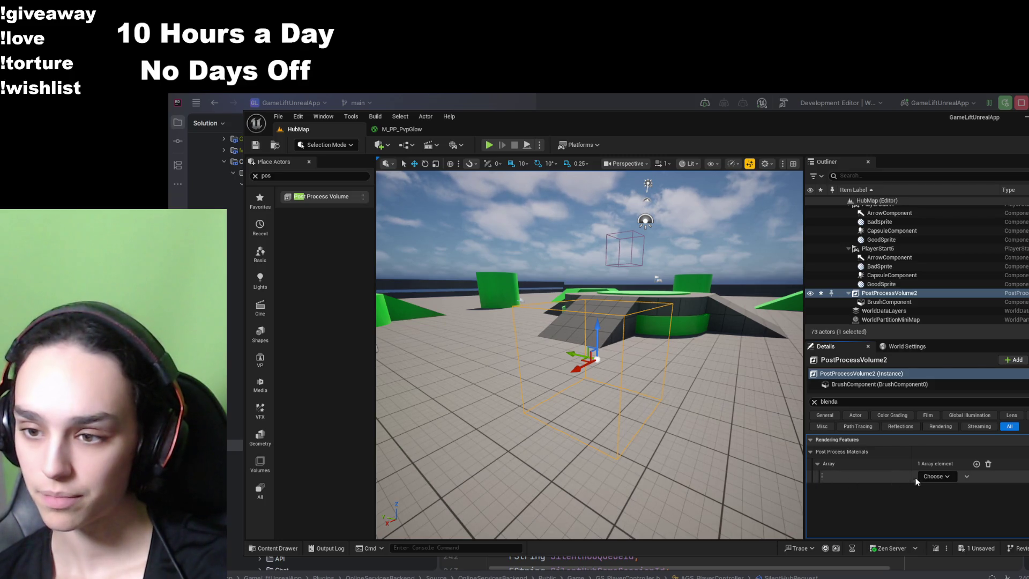
{"action": "left_click", "coordinate": [937, 476]}
{"action": "left_click", "coordinate": [940, 488]}
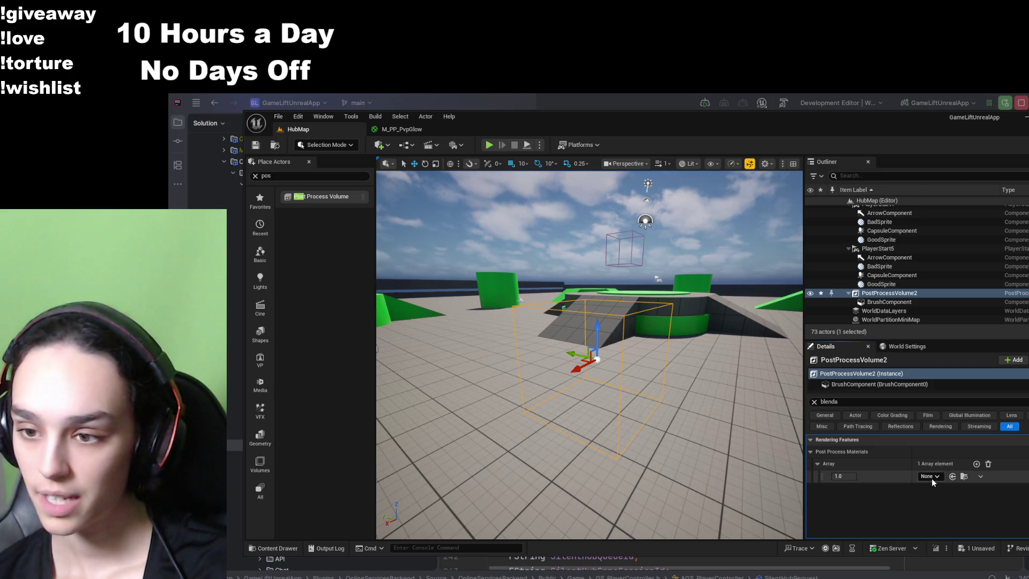
{"action": "left_click", "coordinate": [963, 477]}
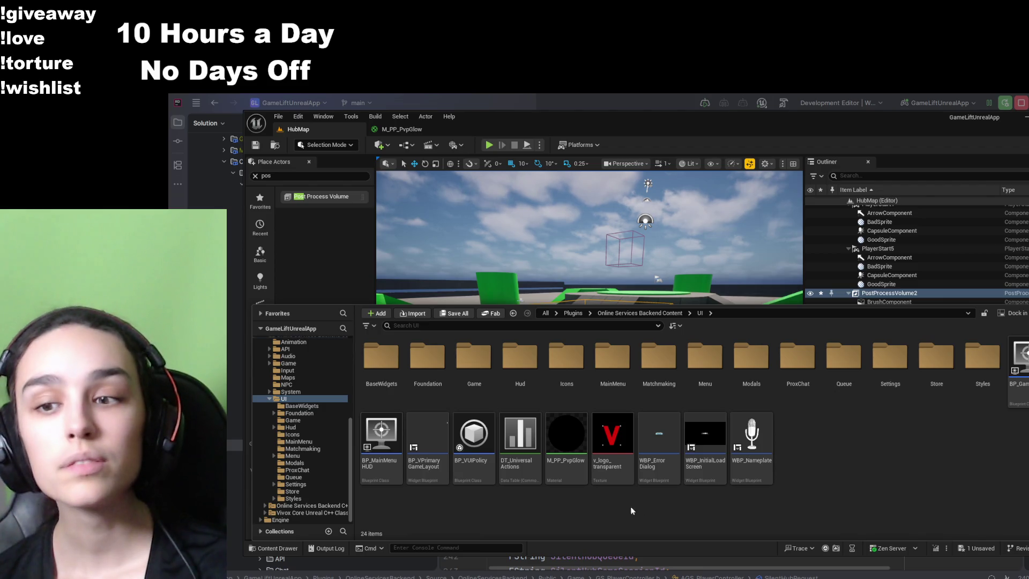
{"action": "double_click", "coordinate": [573, 477]}
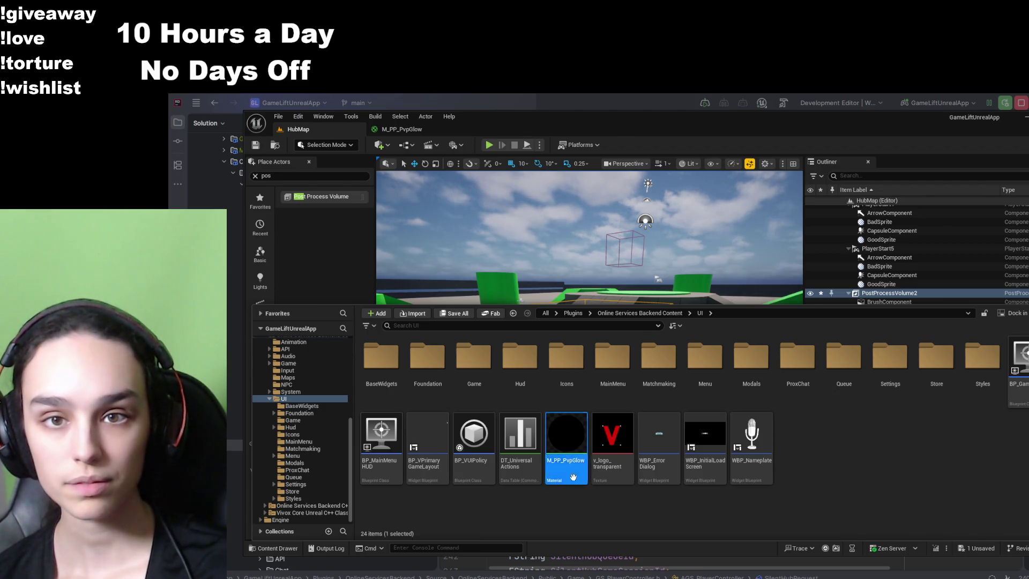
- Return to HubMap, save the level and clear the selection
{"action": "left_click", "coordinate": [321, 129]}
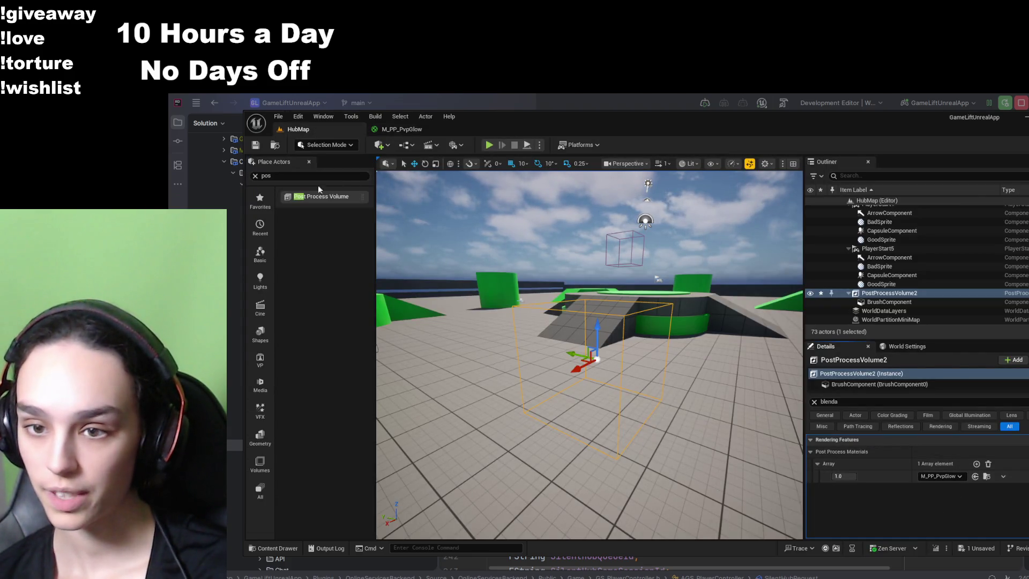
{"action": "left_click", "coordinate": [256, 145]}
{"action": "left_click", "coordinate": [684, 367]}
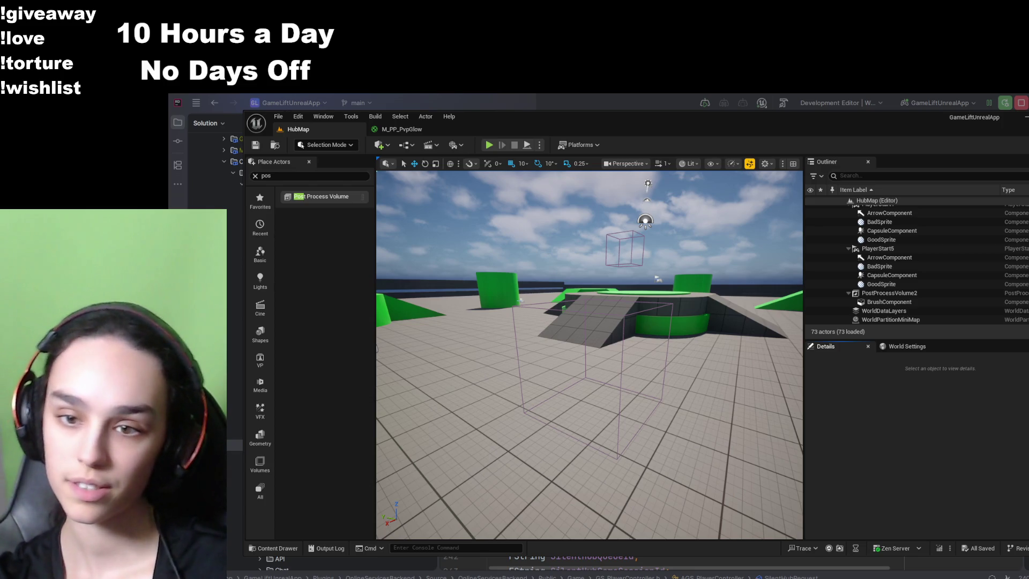
- Select BP_MatchmakingNPC, search 'render cust' and tick Render CustomDepth Pass on its SkeletalMesh
{"action": "mouse_move", "coordinate": [589, 353]}
{"action": "left_mouse_down"}
{"action": "mouse_move", "coordinate": [568, 290]}
{"action": "mouse_move", "coordinate": [590, 322]}
{"action": "mouse_move", "coordinate": [647, 348]}
{"action": "left_mouse_up"}
{"action": "left_click", "coordinate": [647, 347]}
{"action": "key", "text": "ctrl+f"}
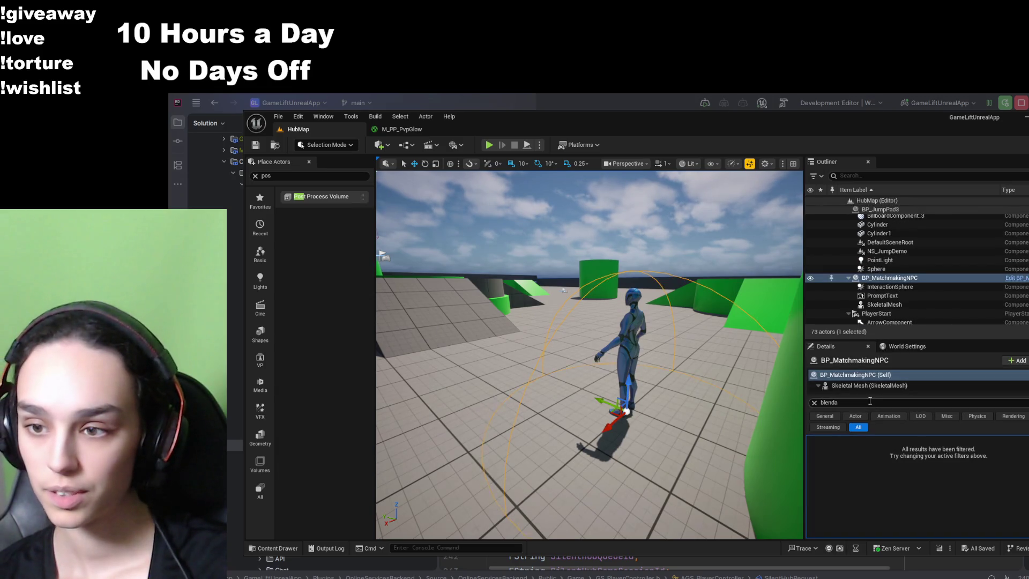
{"action": "type", "text": "ren"}
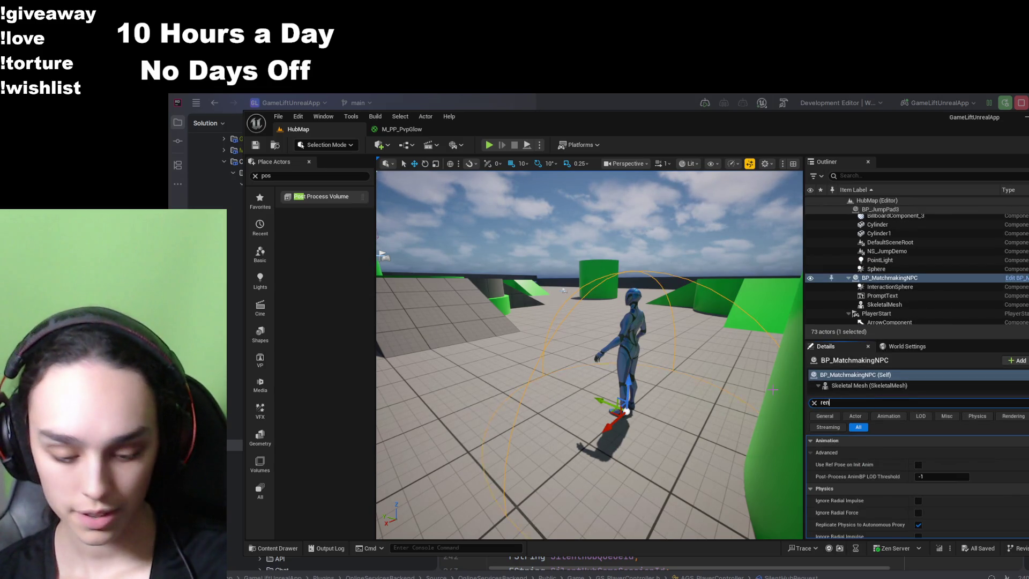
{"action": "type", "text": "der c"}
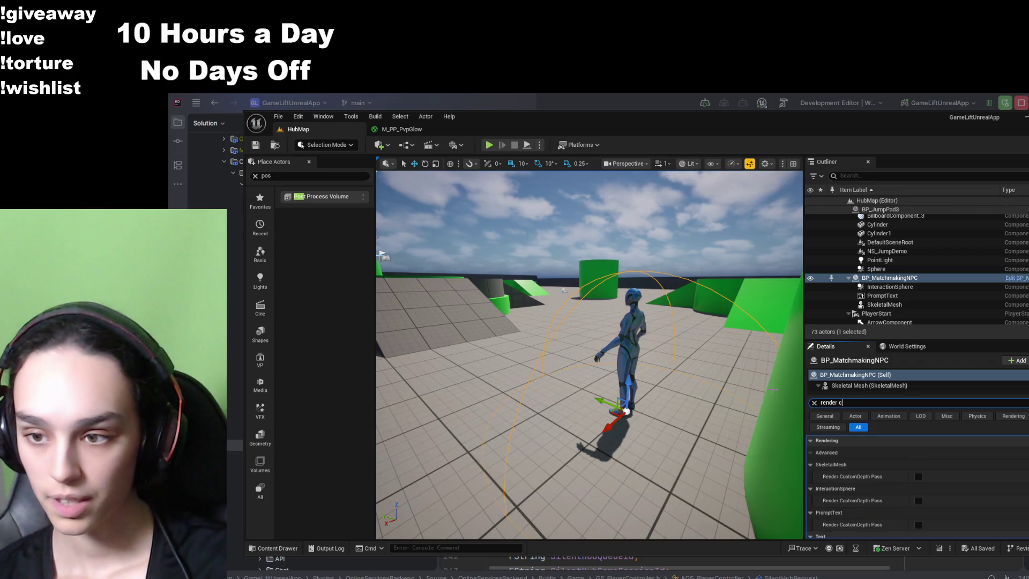
{"action": "type", "text": "ust"}
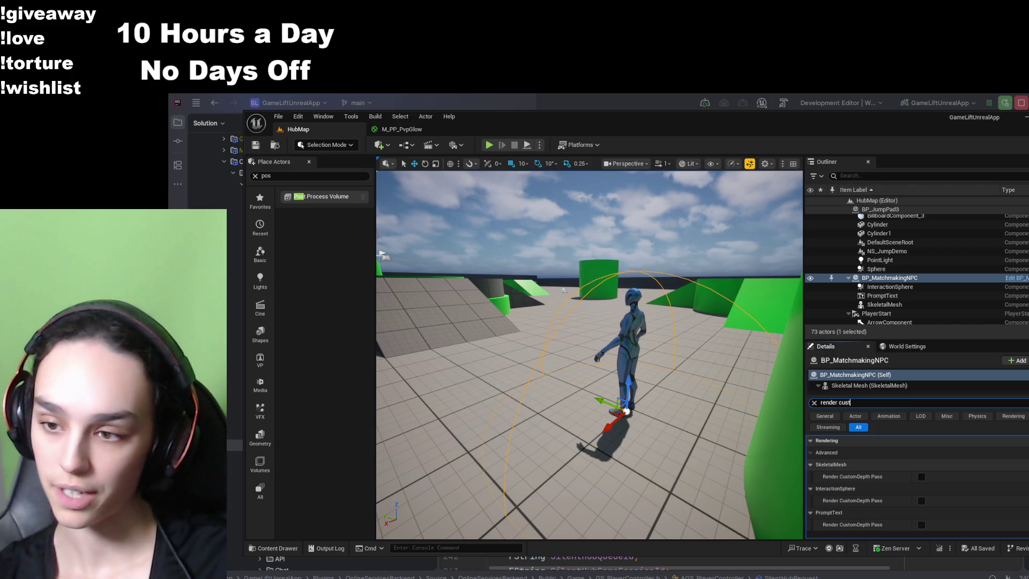
{"action": "left_click", "coordinate": [921, 476]}
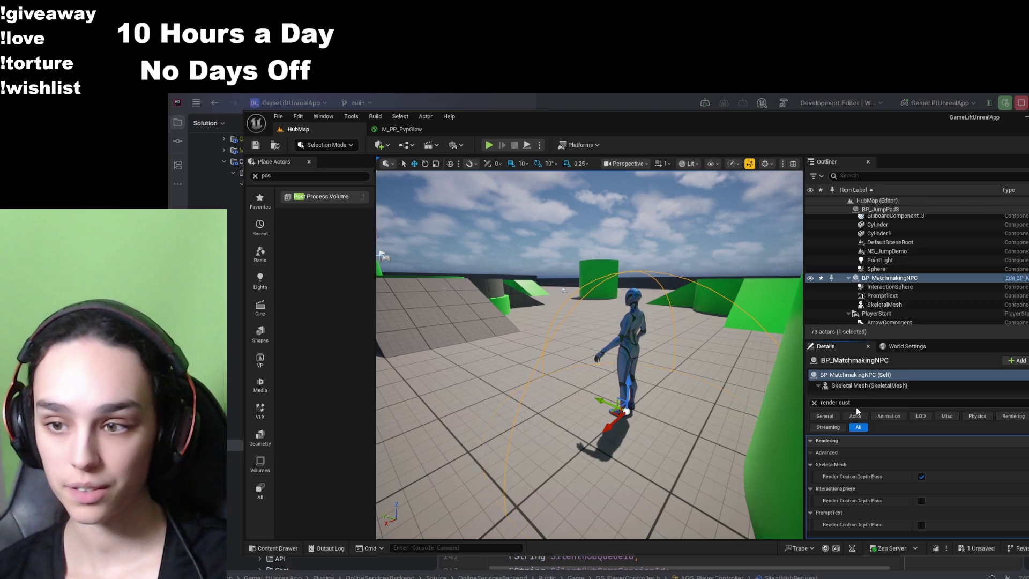
{"action": "key", "text": "ctrl+a"}
{"action": "type", "text": "custom"}
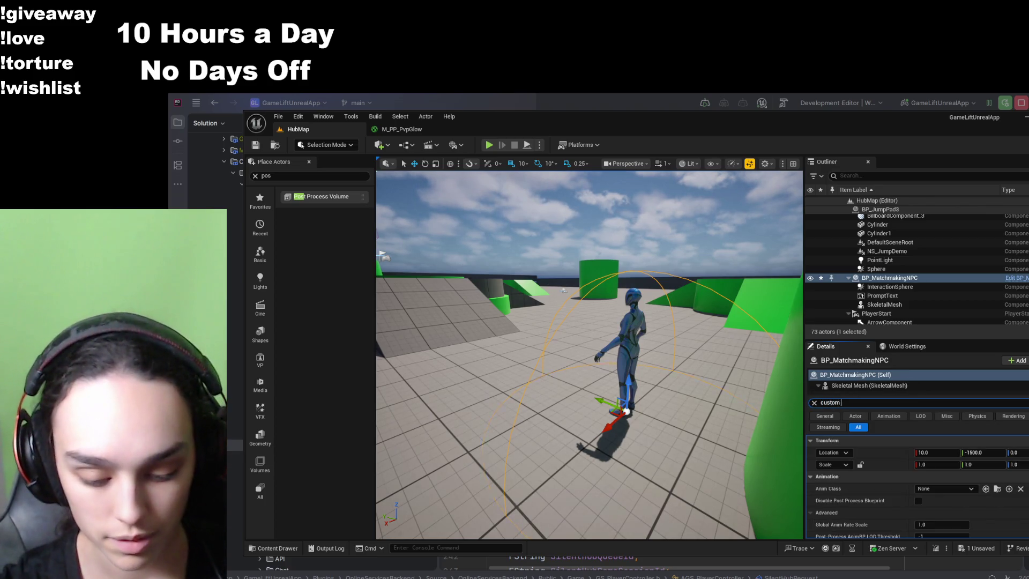
{"action": "type", "text": " depth ste"}
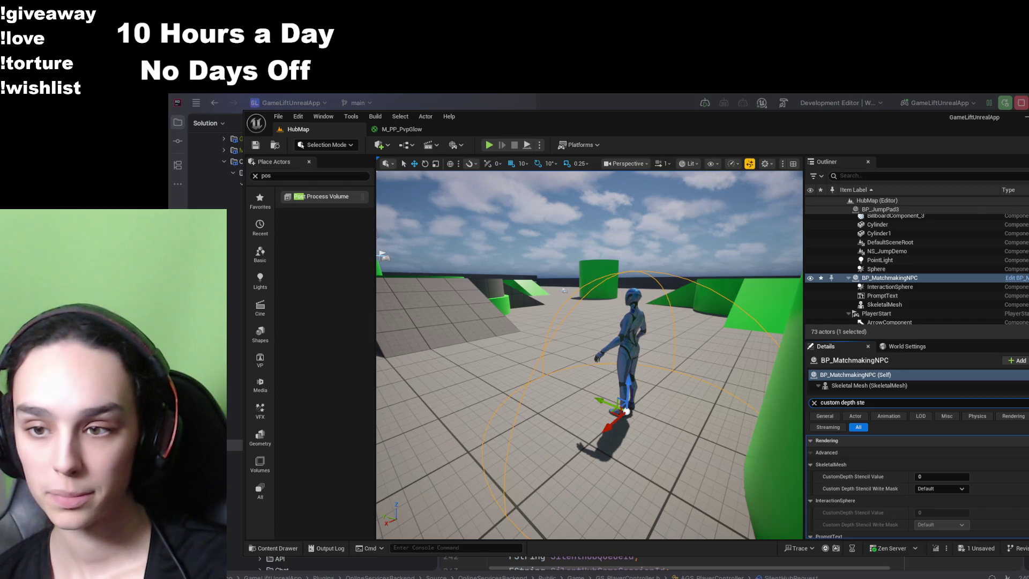
- Enter a CustomDepth Stencil Value of 1, then frame the NPC to check its outline
{"action": "type", "text": "1"}
{"action": "key", "text": "Return"}
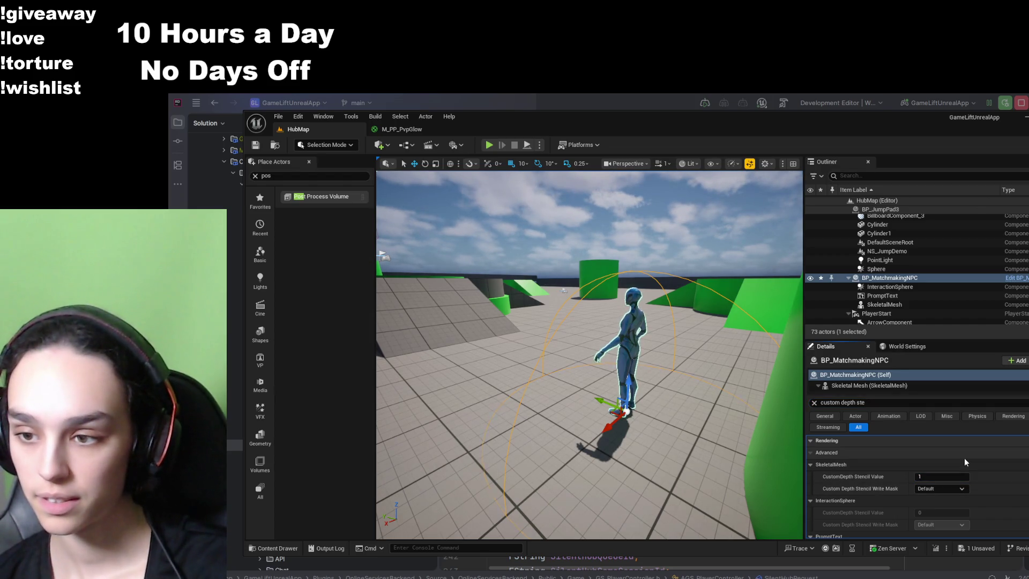
{"action": "key", "text": "w"}
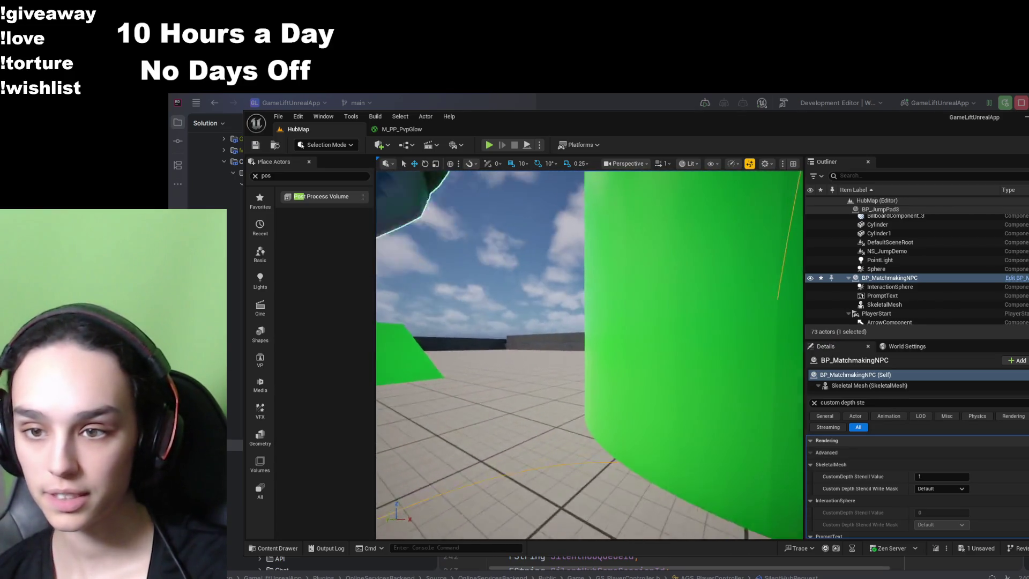
{"action": "key", "text": "f"}
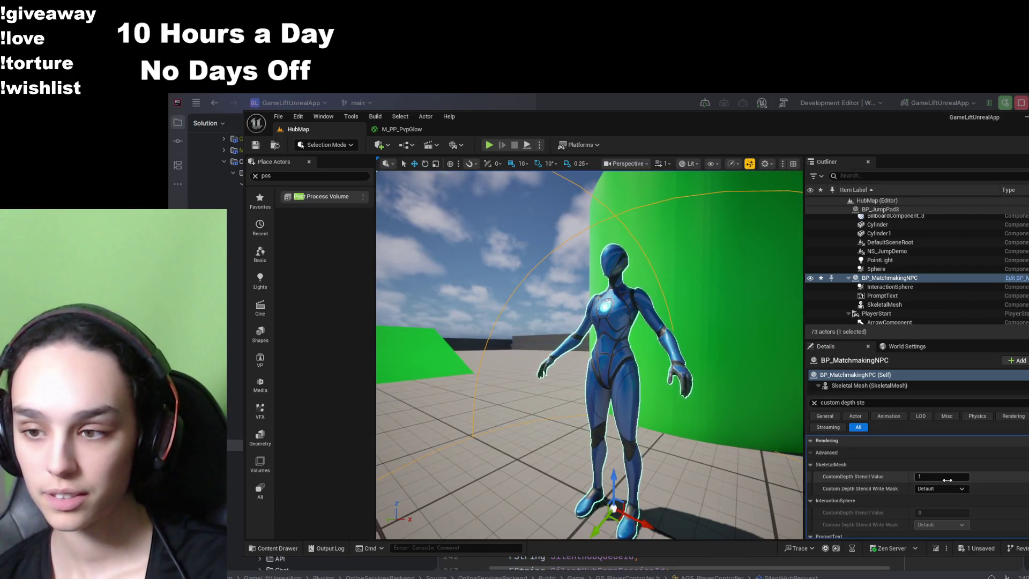
{"action": "left_click", "coordinate": [947, 477]}
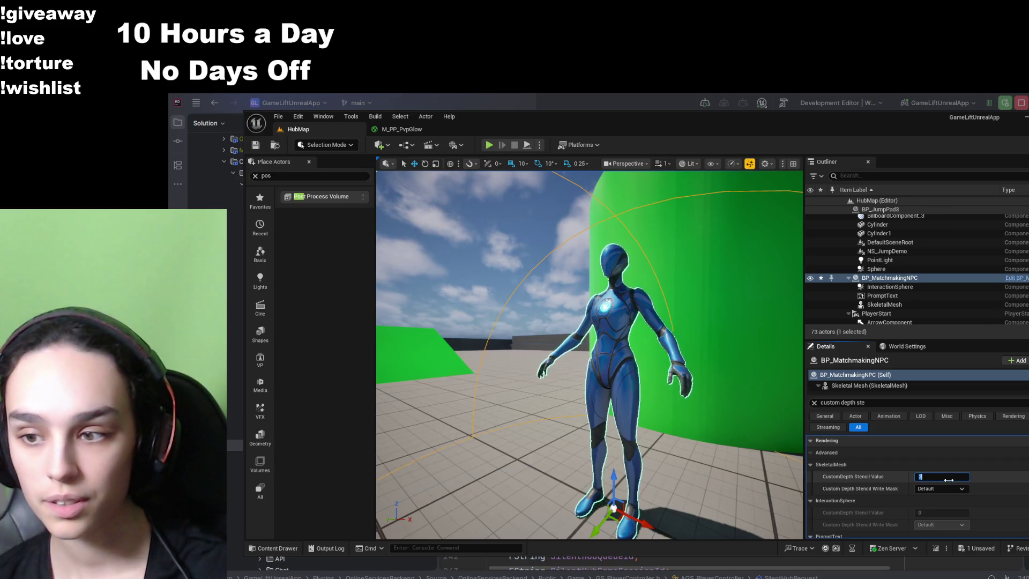
{"action": "key", "text": "Return"}
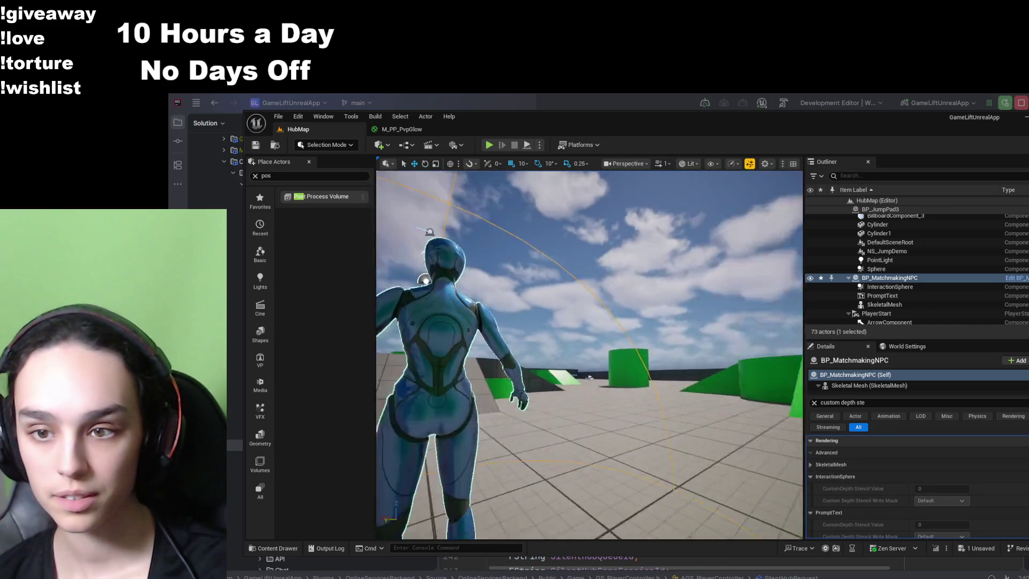
{"action": "key", "text": "f"}
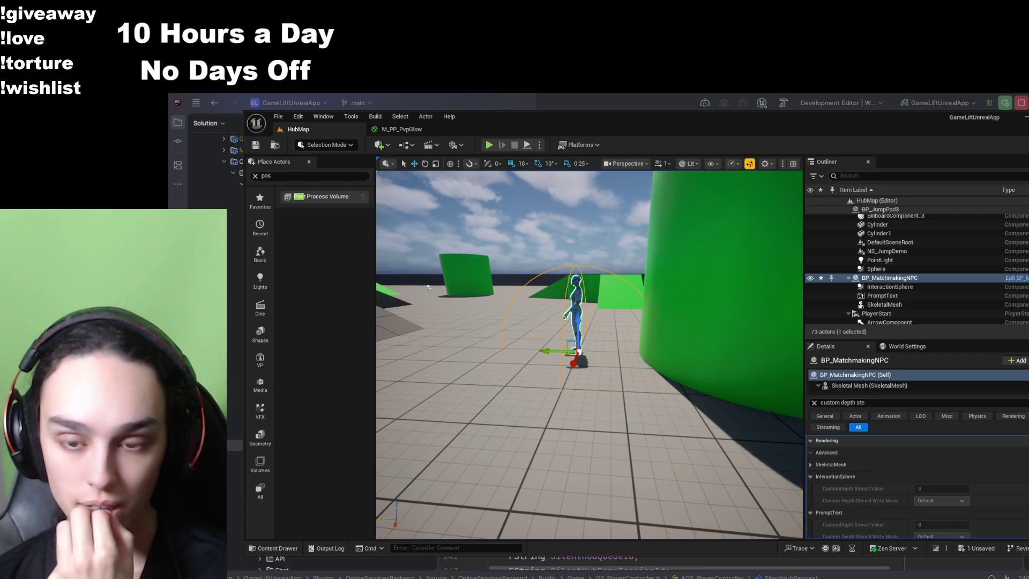
- Reopen the M_PP_PvpGlow graph and pan across the CustomStencil, Clamp and output nodes
{"action": "left_click", "coordinate": [413, 130]}
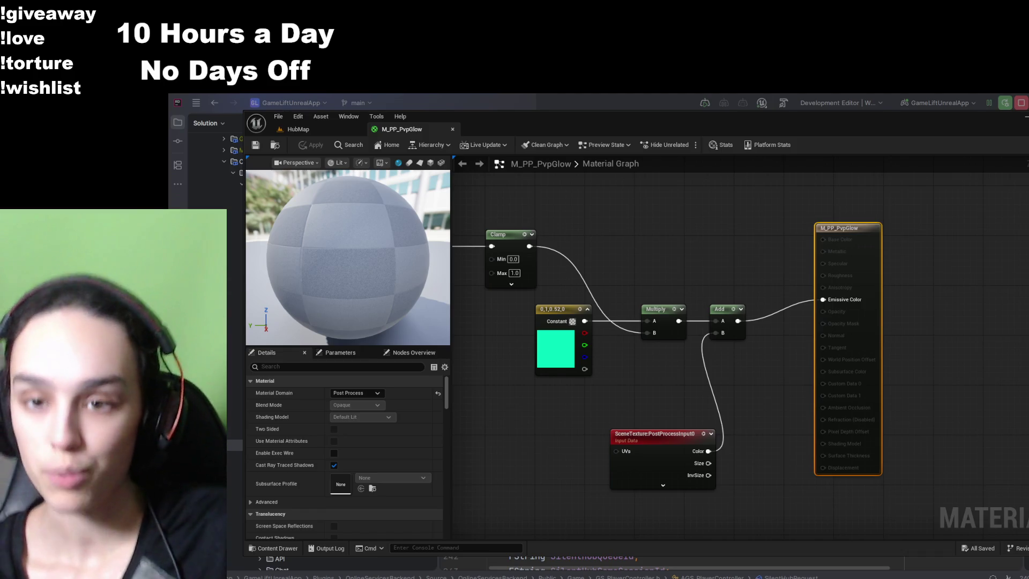
{"action": "mouse_move", "coordinate": [605, 225]}
{"action": "left_mouse_down"}
{"action": "mouse_move", "coordinate": [742, 259]}
{"action": "mouse_move", "coordinate": [579, 351]}
{"action": "mouse_move", "coordinate": [507, 426]}
{"action": "mouse_move", "coordinate": [748, 419]}
{"action": "left_mouse_up"}
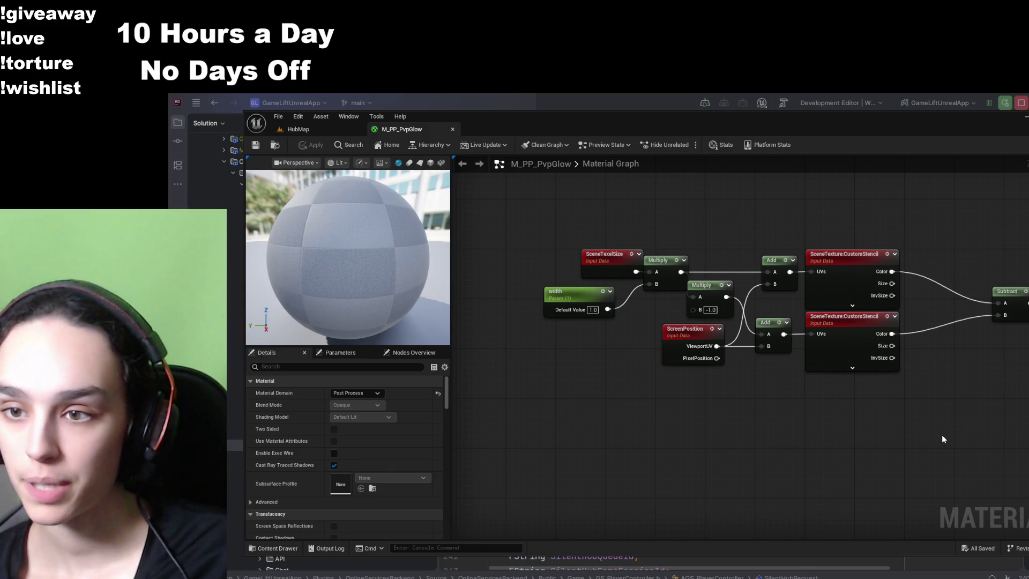
{"action": "scroll", "coordinate": [760, 391], "scroll_direction": "up", "scroll_amount": 1}
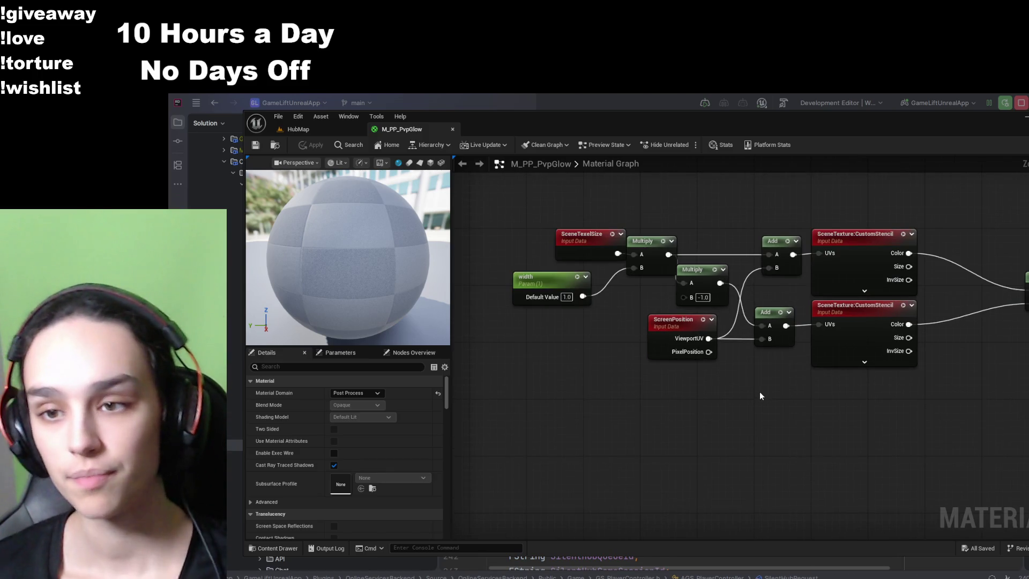
{"action": "left_click_drag", "start_coordinate": [777, 194], "coordinate": [650, 218]}
{"action": "left_click_drag", "start_coordinate": [890, 252], "coordinate": [667, 187]}
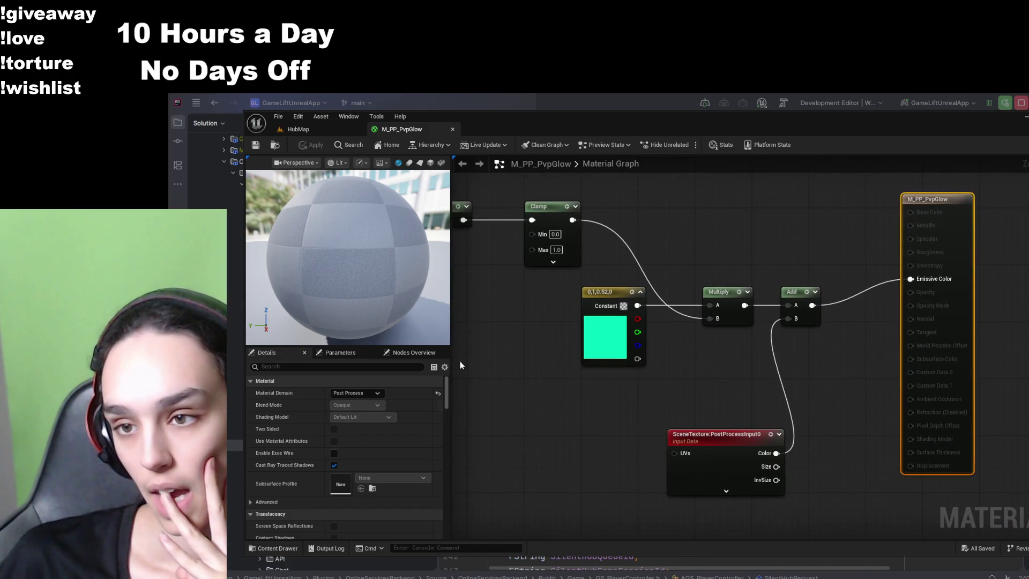
- Search material properties for 'out', clear it, and show the Parameters list with width 1.0
{"action": "left_click", "coordinate": [298, 366]}
{"action": "type", "text": "outlin"}
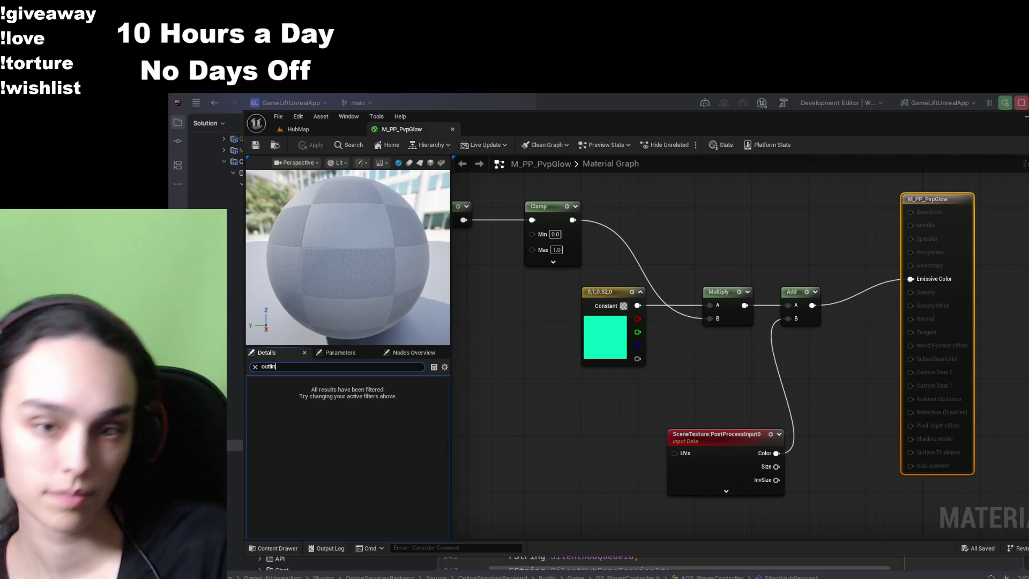
{"action": "key", "text": "BackSpace"}
{"action": "key", "text": "BackSpace"}
{"action": "key", "text": "BackSpace"}
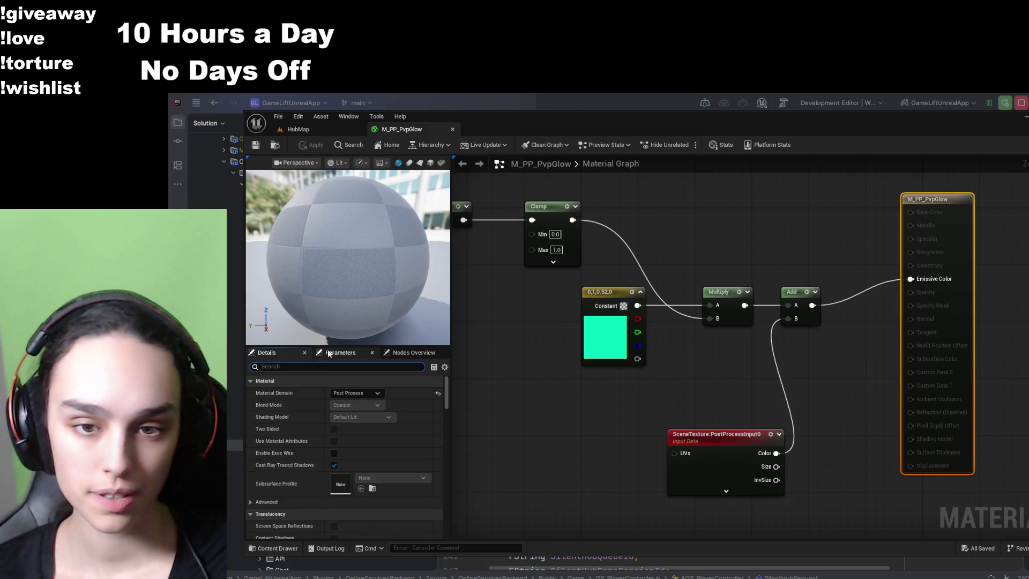
{"action": "left_click", "coordinate": [340, 353]}
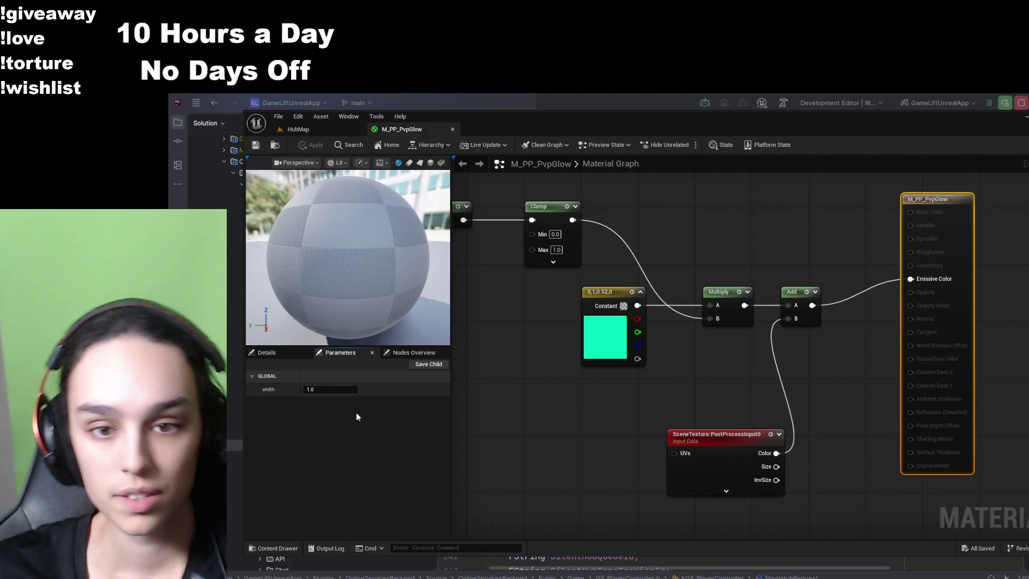
{"action": "left_click", "coordinate": [414, 351]}
{"action": "left_click", "coordinate": [346, 352]}
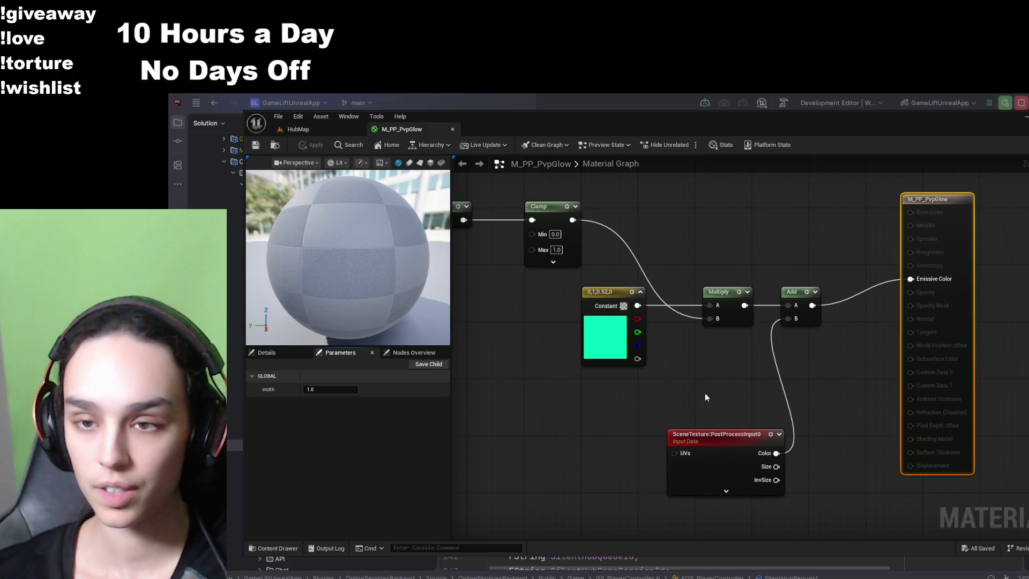
- Inspect the SceneTexture and CustomStencil nodes, then frame BP_MatchmakingNPC back in HubMap
{"action": "left_click", "coordinate": [728, 494]}
{"action": "left_click", "coordinate": [728, 495]}
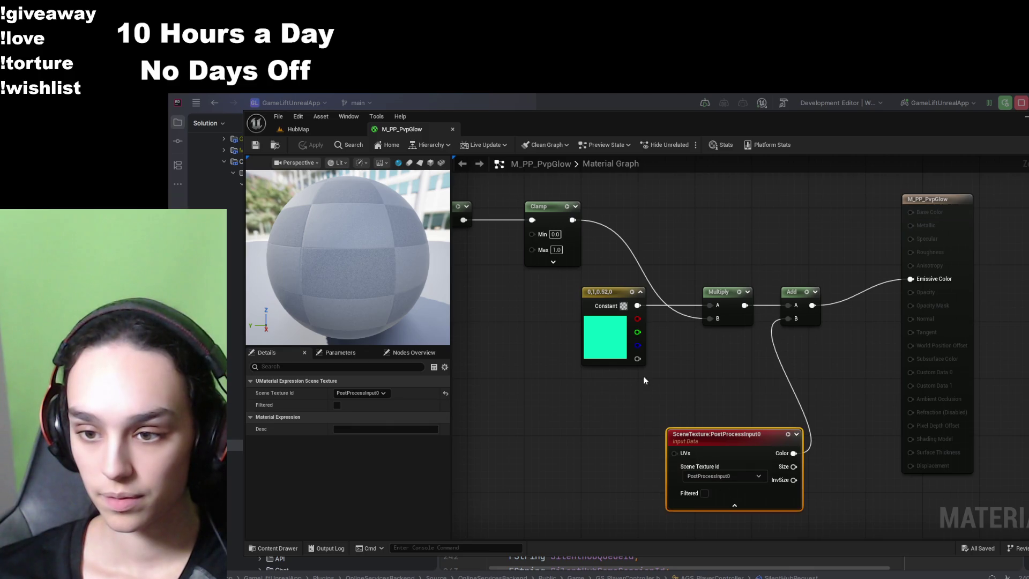
{"action": "mouse_move", "coordinate": [643, 375]}
{"action": "left_mouse_down"}
{"action": "mouse_move", "coordinate": [643, 387]}
{"action": "mouse_move", "coordinate": [732, 416]}
{"action": "left_mouse_up"}
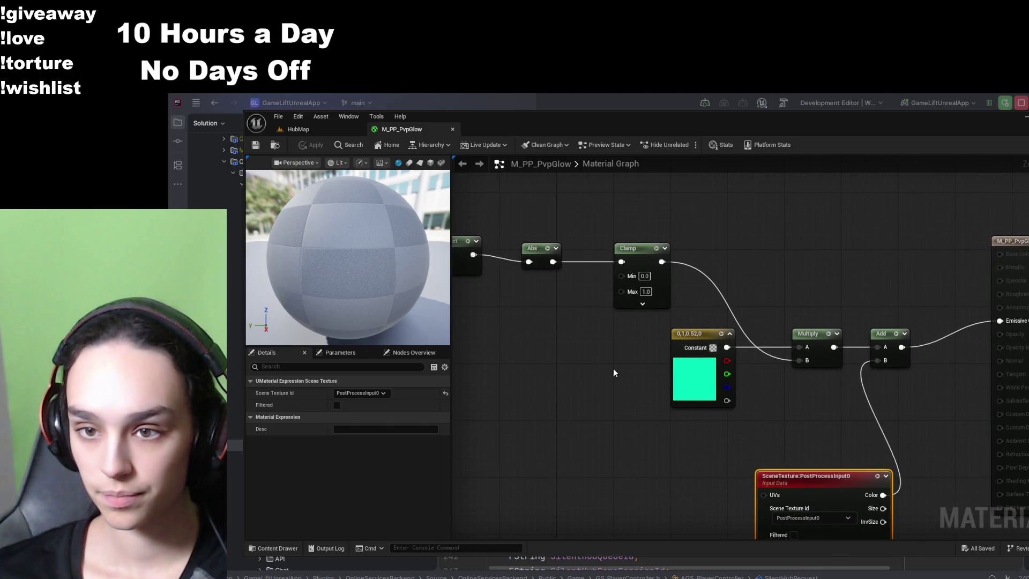
{"action": "left_click_drag", "start_coordinate": [613, 373], "coordinate": [757, 388]}
{"action": "left_click_drag", "start_coordinate": [585, 388], "coordinate": [671, 388]}
{"action": "left_click_drag", "start_coordinate": [577, 417], "coordinate": [673, 436]}
{"action": "mouse_move", "coordinate": [582, 441]}
{"action": "left_mouse_down"}
{"action": "mouse_move", "coordinate": [734, 429]}
{"action": "mouse_move", "coordinate": [745, 441]}
{"action": "left_mouse_up"}
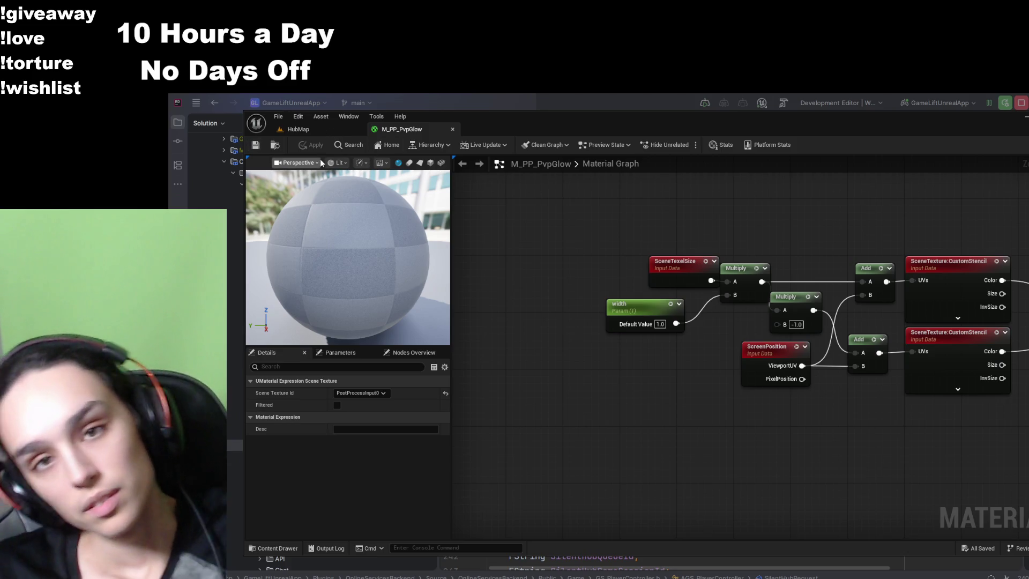
{"action": "left_click", "coordinate": [319, 133]}
{"action": "key", "text": "f"}
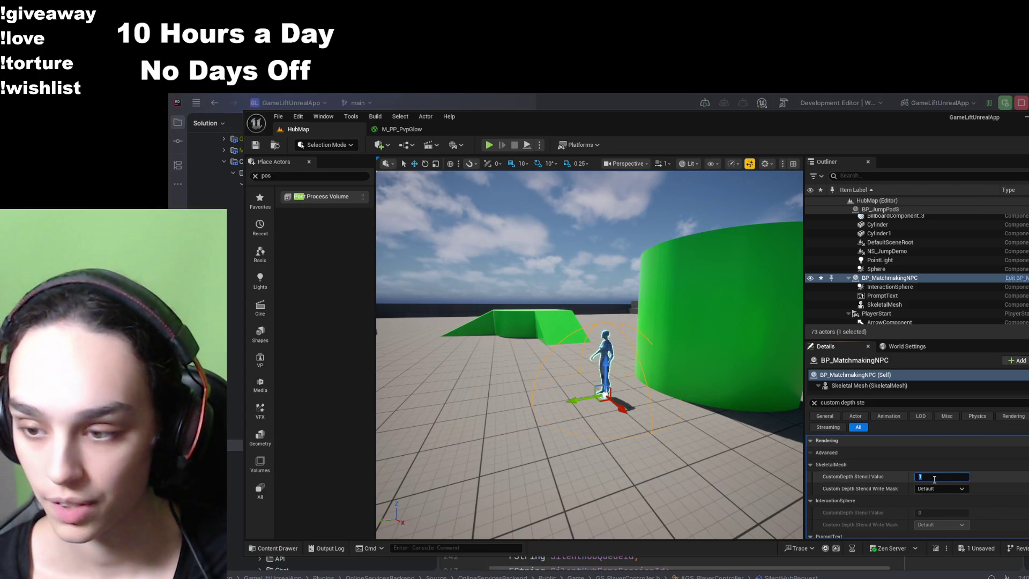
- Select the Floor, save HubMap, and open the Content Drawer's UI folder holding M_PP_PvpGlow
{"action": "left_click", "coordinate": [569, 471]}
{"action": "left_click", "coordinate": [275, 145]}
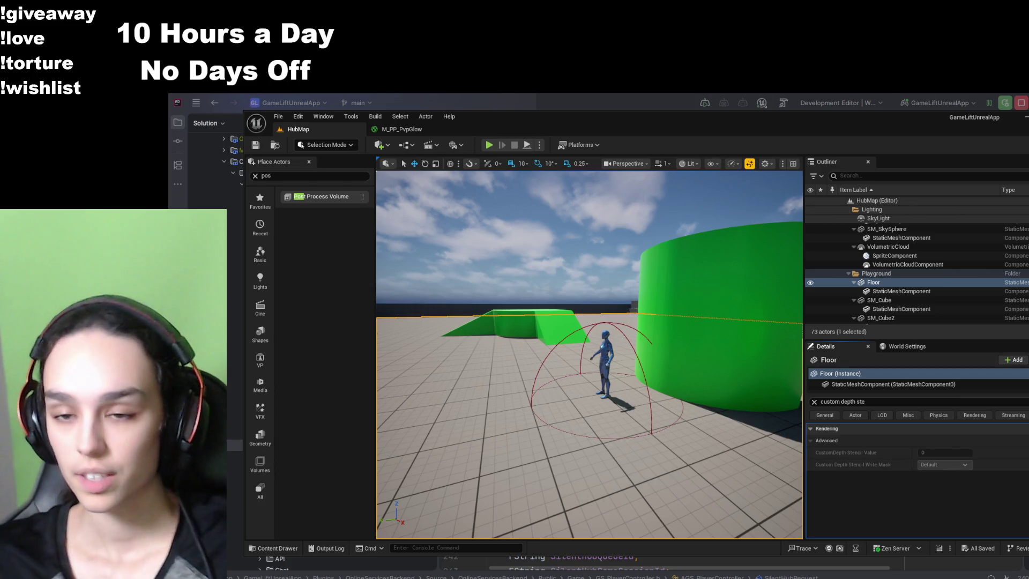
{"action": "left_click", "coordinate": [274, 548]}
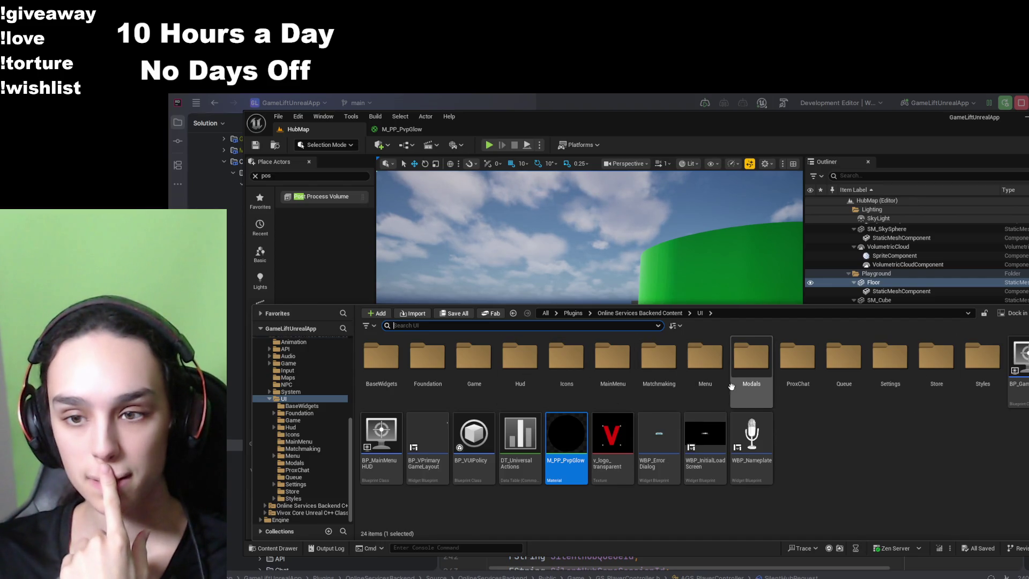
- Go to Online Services Backend Content's NPC folder and open BP_MatchmakingNPC's Class Defaults
{"action": "left_click", "coordinate": [652, 316]}
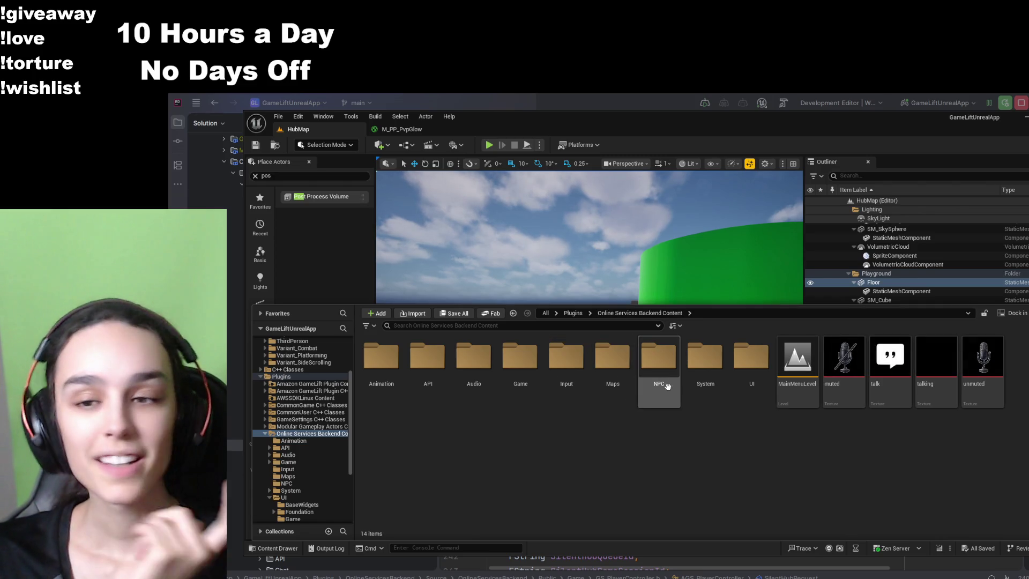
{"action": "double_click", "coordinate": [659, 356]}
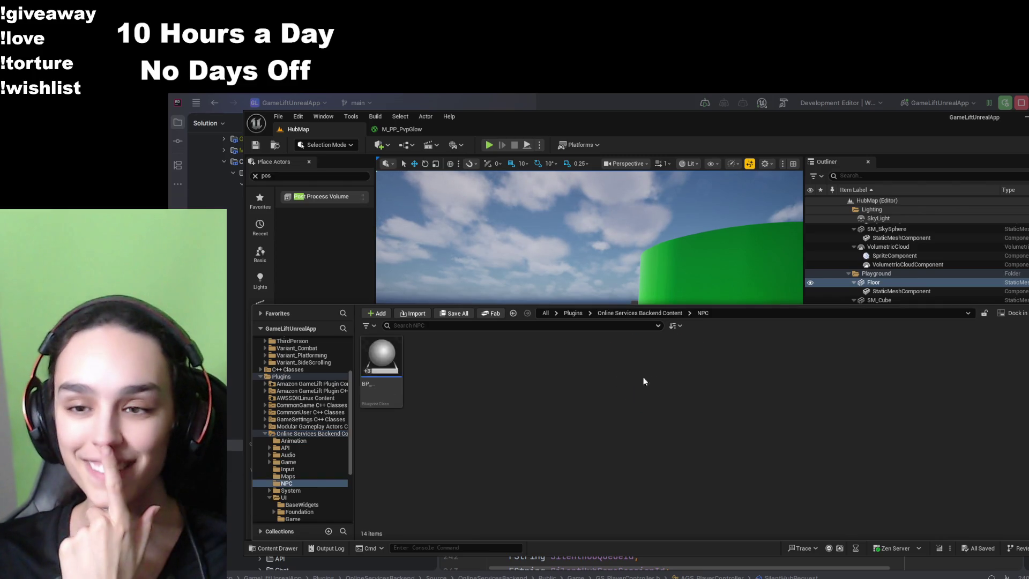
{"action": "double_click", "coordinate": [388, 354]}
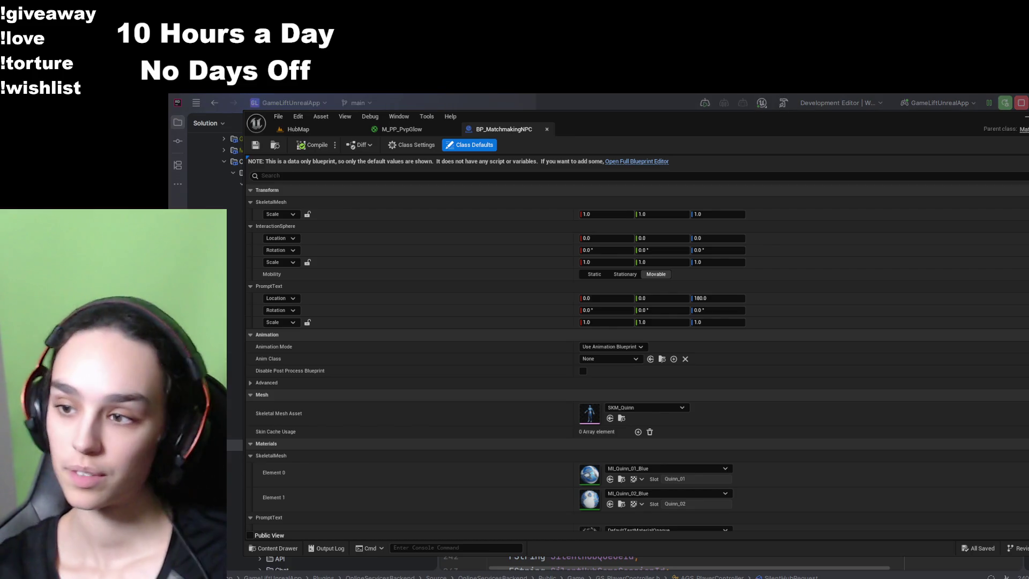
- Open SKM_Quinn from the NPC's Skeletal Mesh Asset and try a bone search in the Skeleton Tree
{"action": "left_click", "coordinate": [623, 416]}
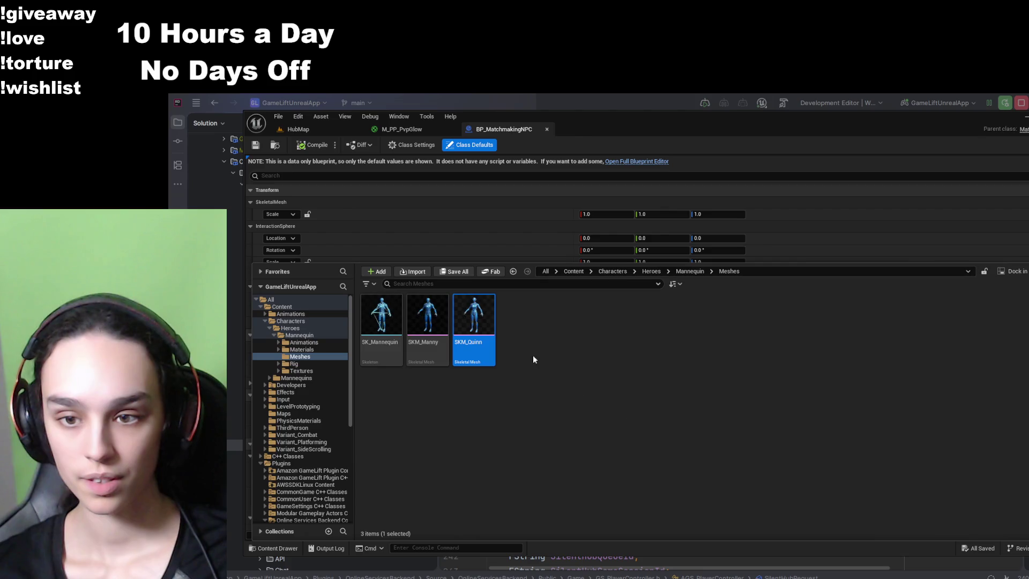
{"action": "double_click", "coordinate": [473, 317]}
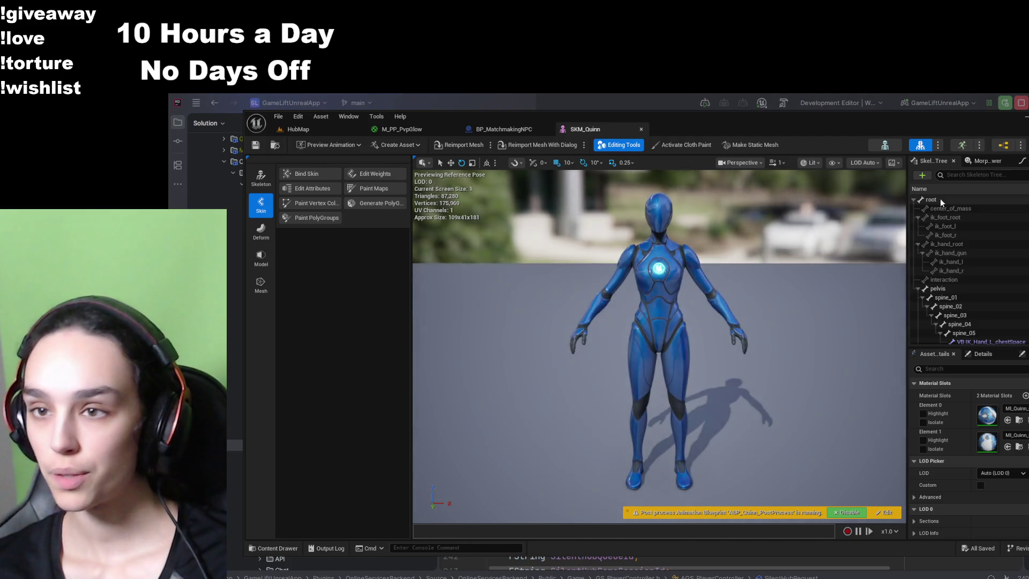
{"action": "left_click", "coordinate": [959, 176]}
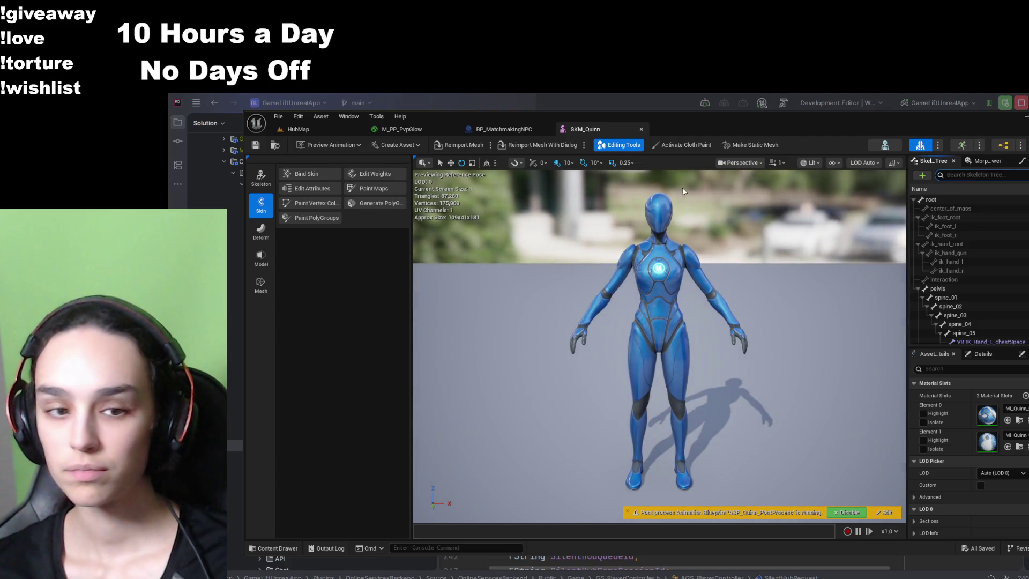
{"action": "type", "text": "a"}
{"action": "key", "text": "BackSpace"}
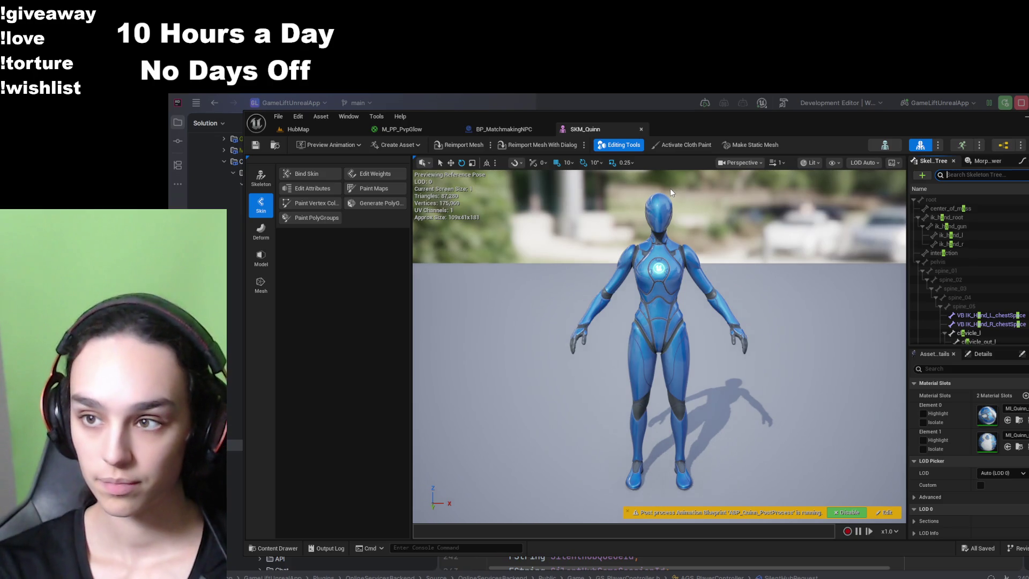
- Toggle between Skeleton and Skin editing modes and between the Details and Asset Details tabs
{"action": "left_click", "coordinate": [983, 354]}
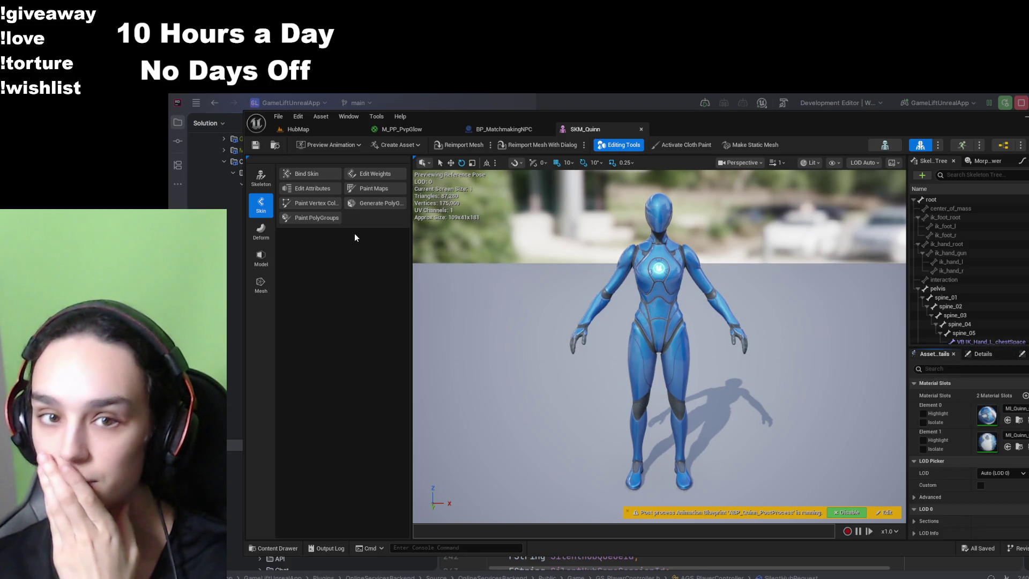
{"action": "left_click", "coordinate": [270, 188]}
{"action": "left_click", "coordinate": [269, 203]}
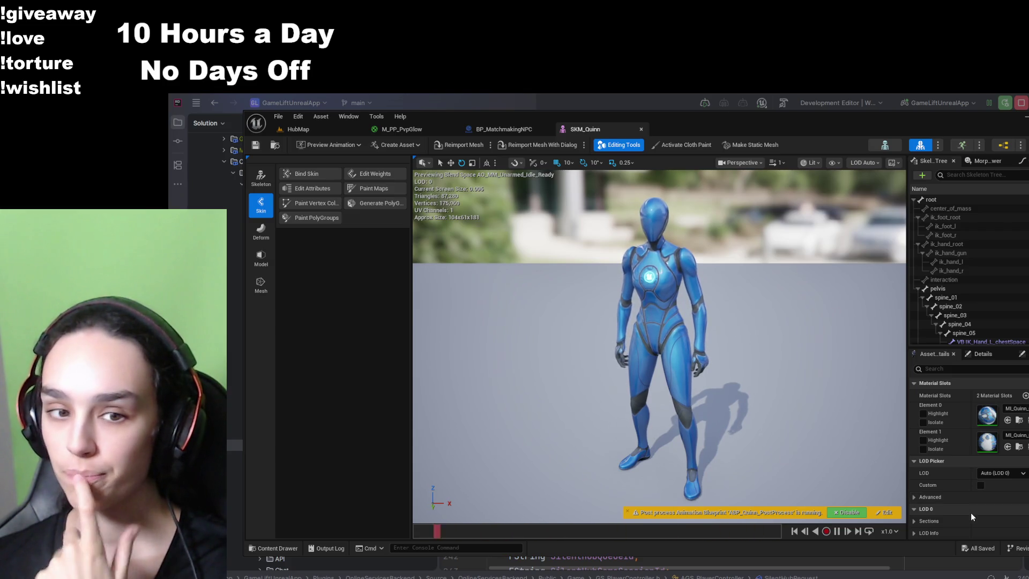
{"action": "left_click", "coordinate": [979, 355]}
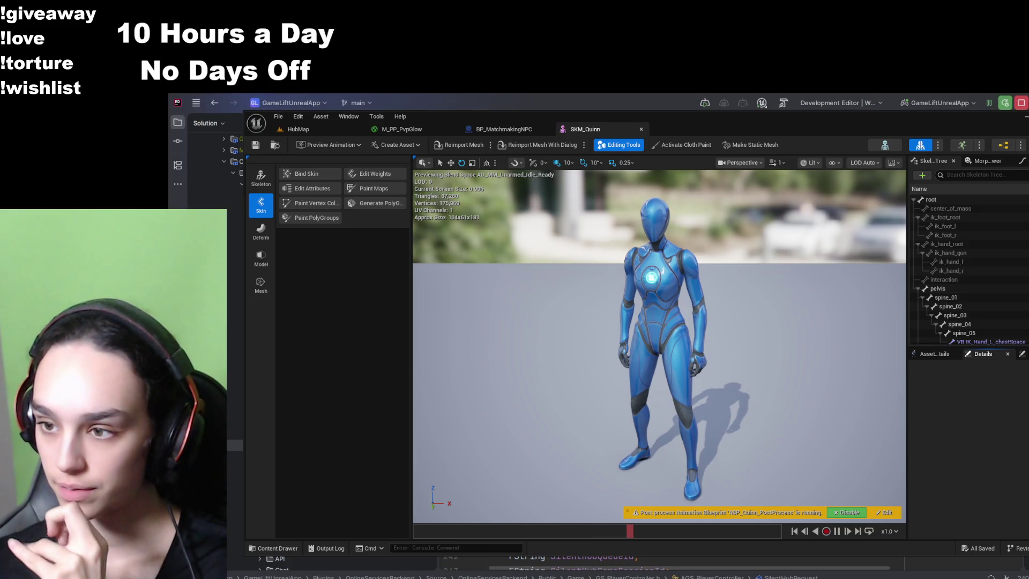
{"action": "left_click", "coordinate": [935, 354]}
- Filter Asset Details by 'animation', try the mannequin control rig, then revert Default Animating Rig to None
{"action": "scroll", "coordinate": [932, 399], "scroll_direction": "down", "scroll_amount": 3}
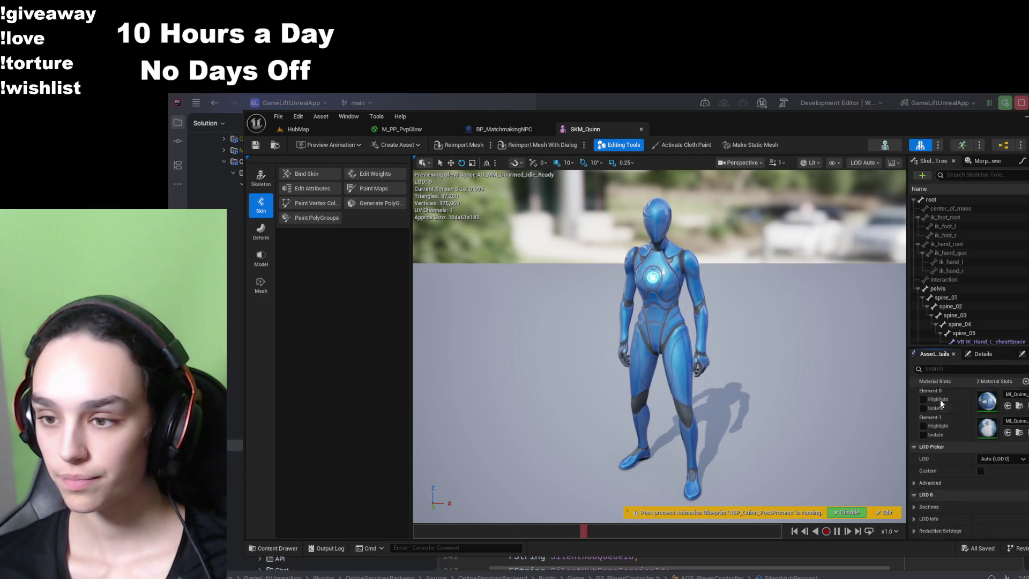
{"action": "type", "text": "ani"}
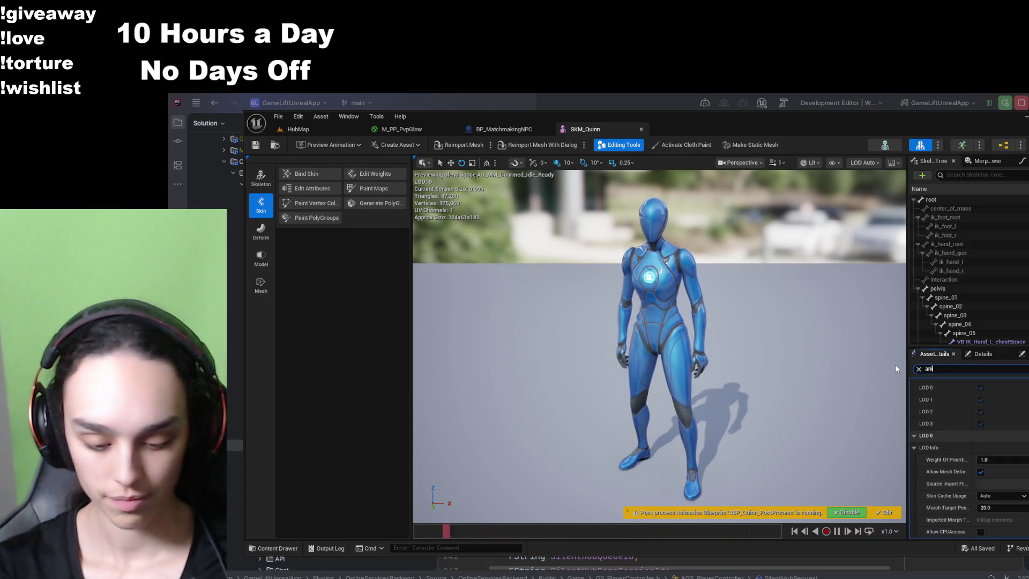
{"action": "type", "text": "mation"}
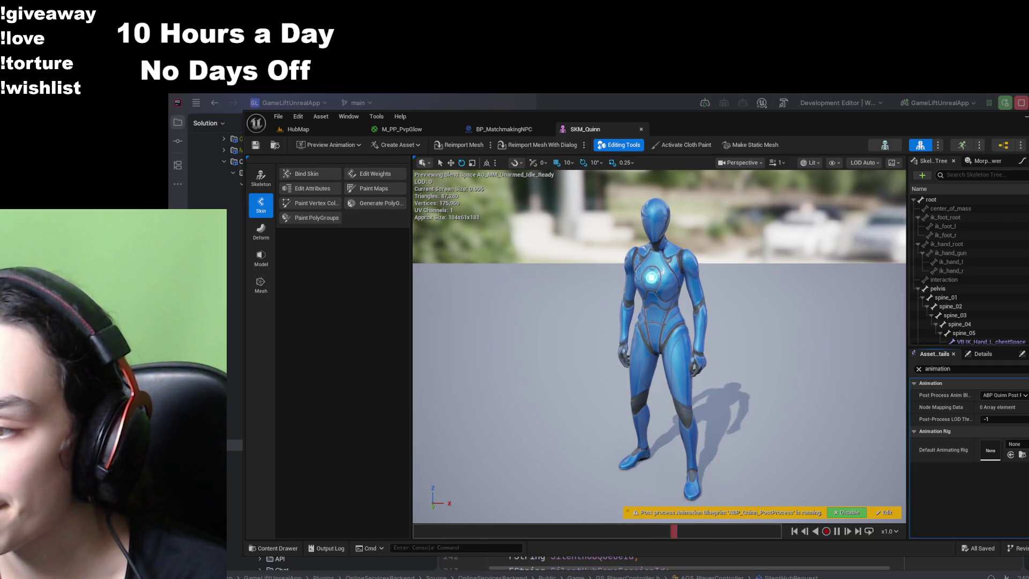
{"action": "left_click", "coordinate": [992, 457]}
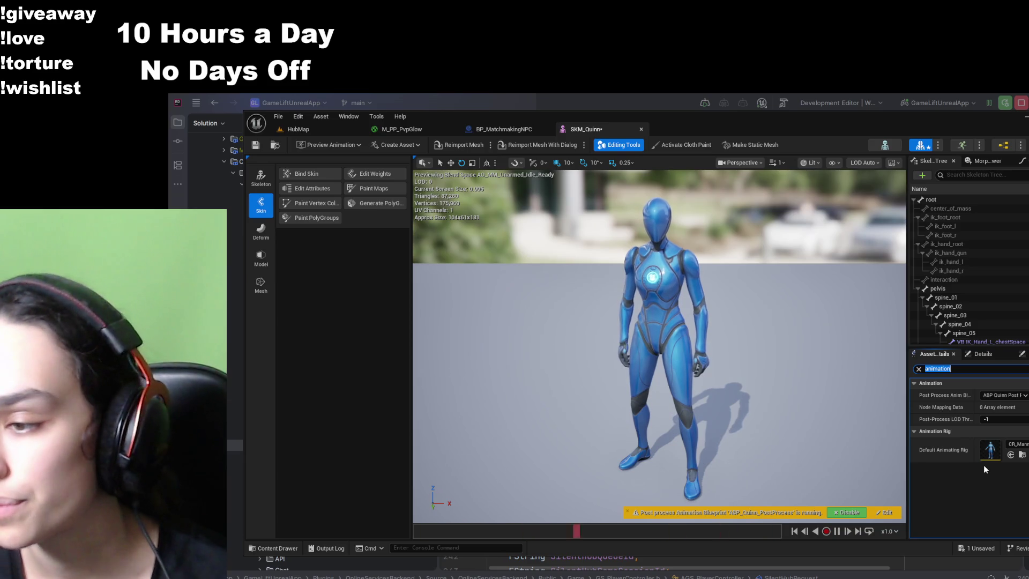
{"action": "left_click", "coordinate": [1018, 456]}
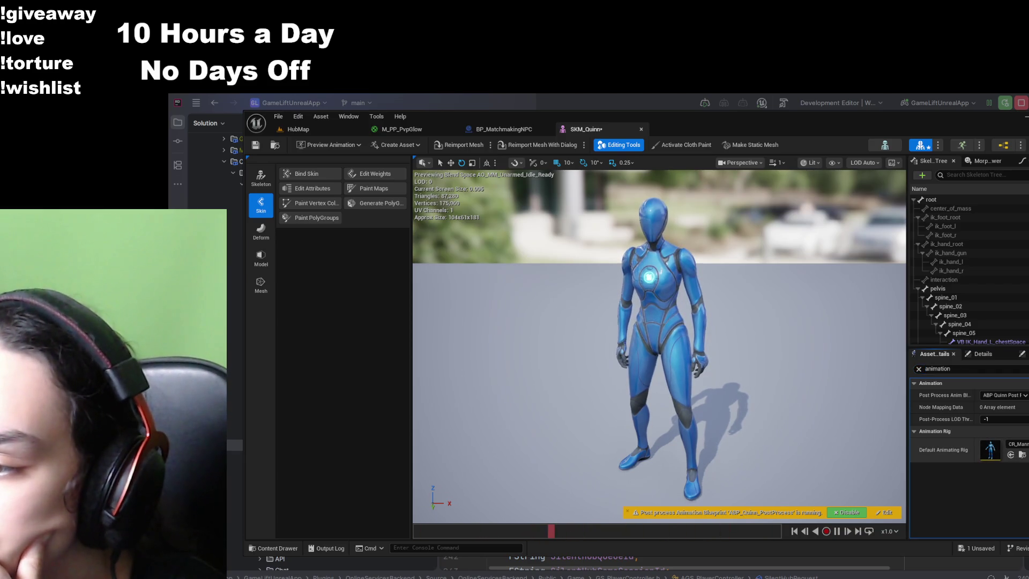
{"action": "key", "text": "ctrl+z"}
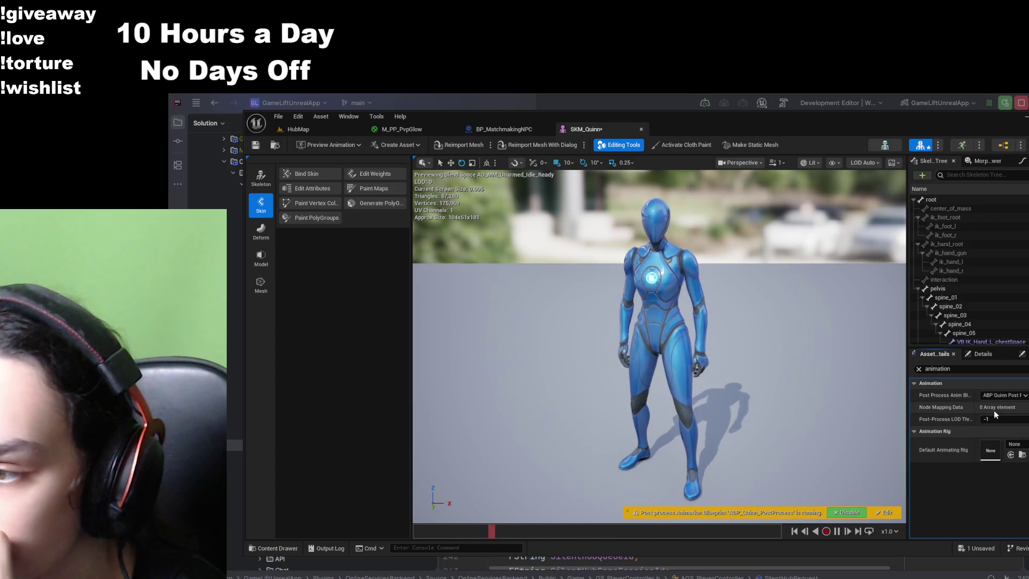
- Widen the right-hand panels, show Preview Scene Settings, and save the mesh
{"action": "left_click_drag", "start_coordinate": [907, 410], "coordinate": [837, 410]}
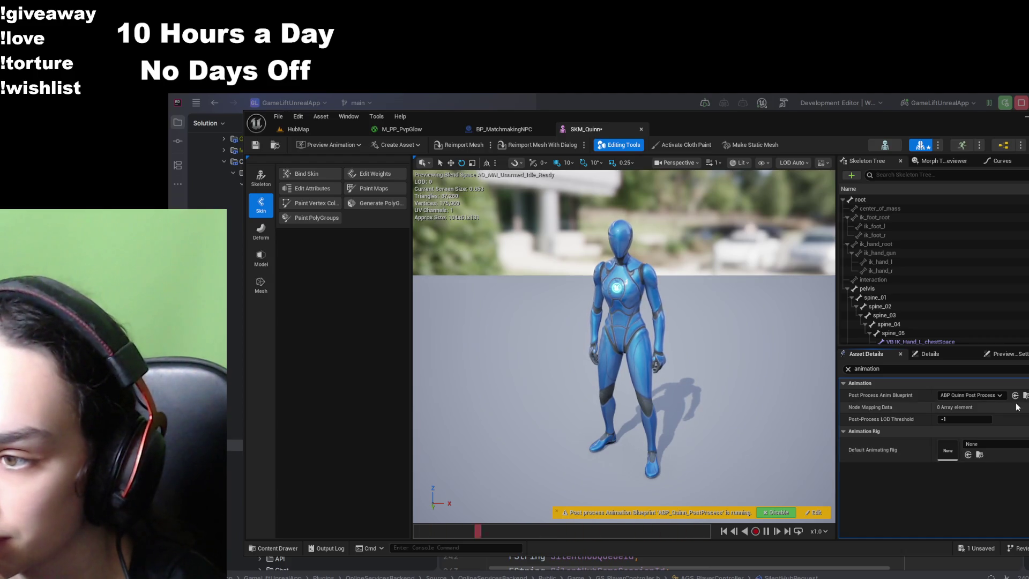
{"action": "left_click", "coordinate": [958, 353]}
{"action": "left_click", "coordinate": [1009, 354]}
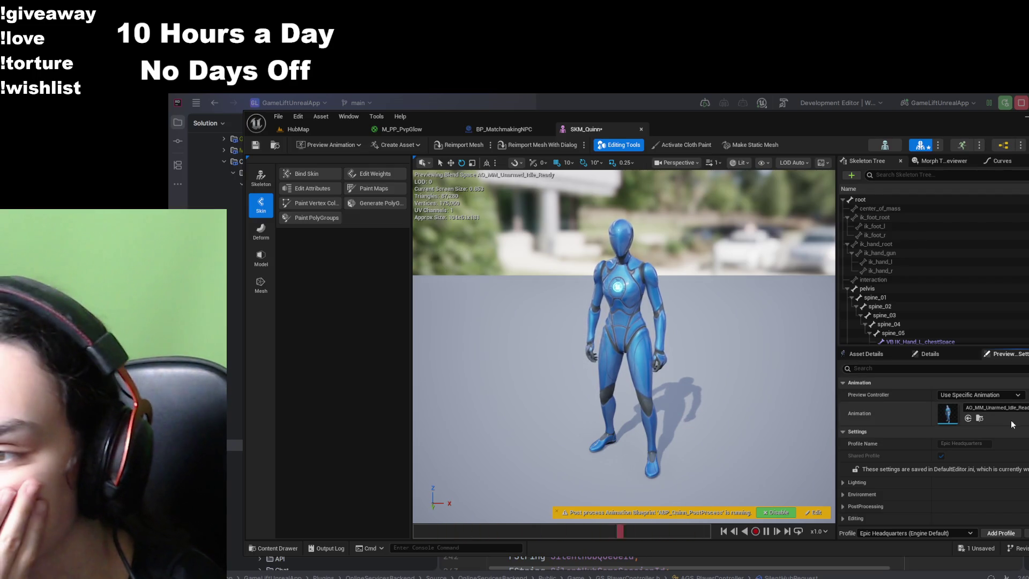
{"action": "left_click", "coordinate": [257, 146]}
- Check BP_MatchmakingNPC's Class Defaults tab, then return to the SKM_Quinn mesh editor
{"action": "left_click", "coordinate": [336, 131]}
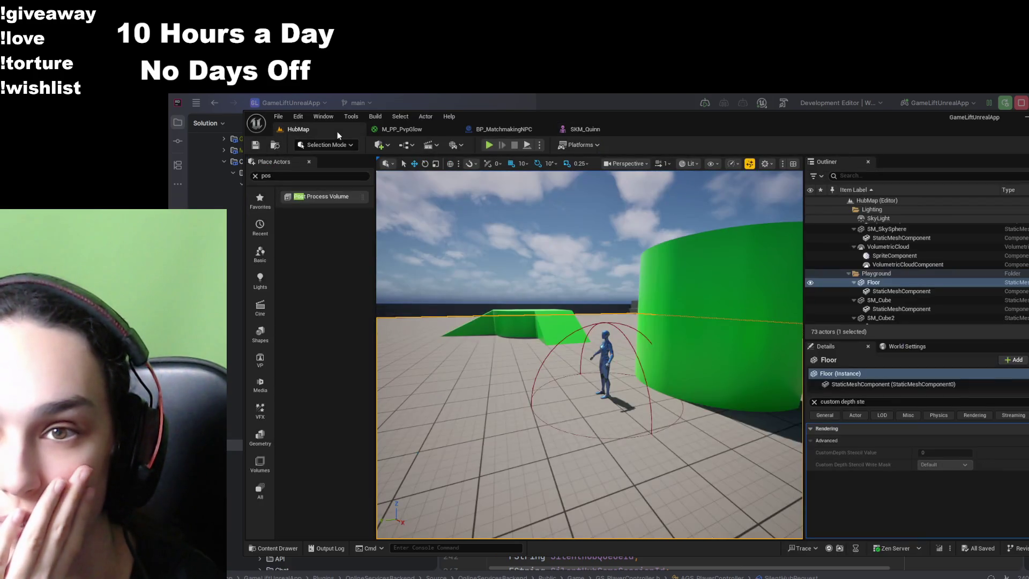
{"action": "left_click", "coordinate": [593, 128]}
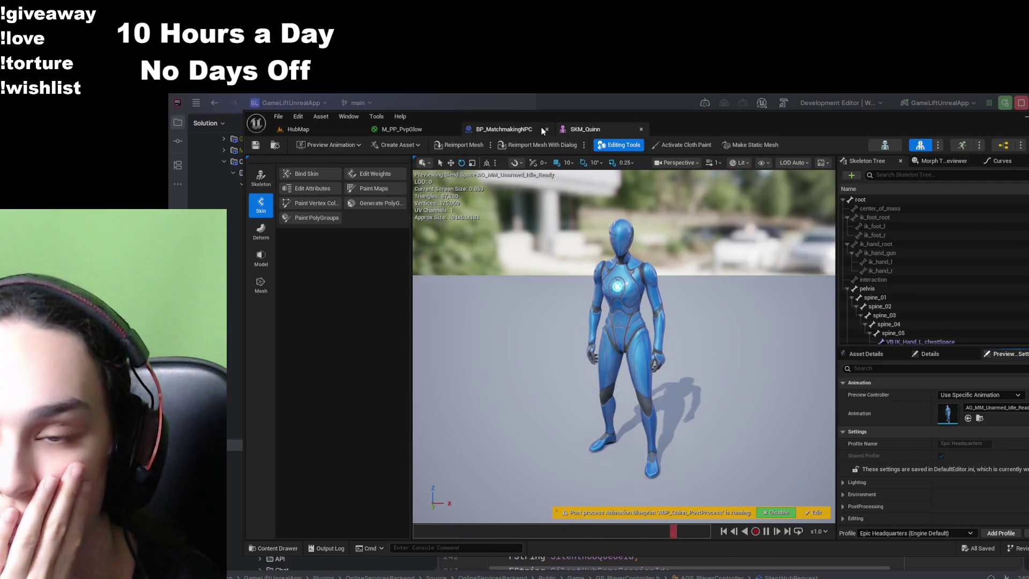
{"action": "left_click", "coordinate": [516, 128]}
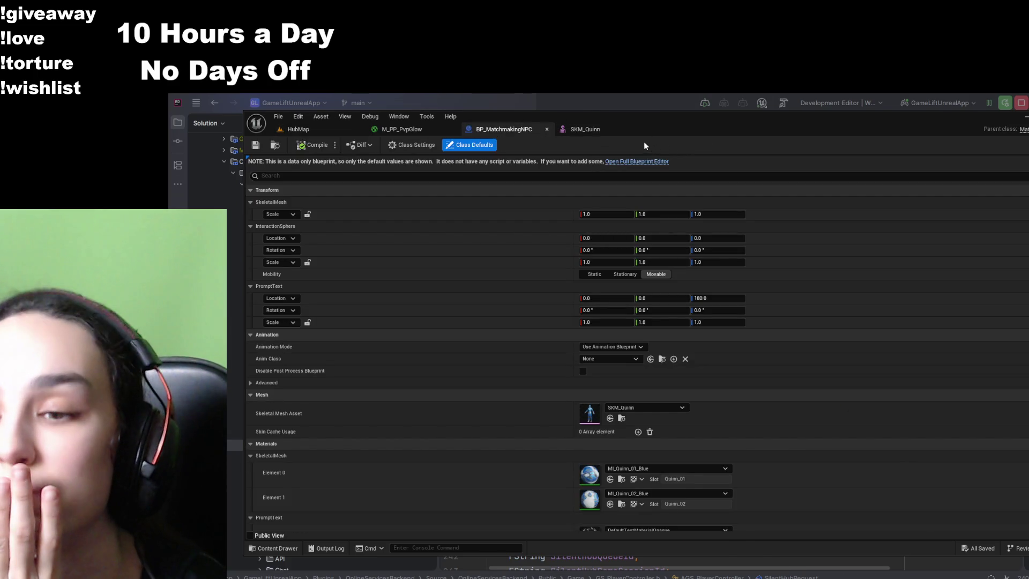
{"action": "left_click", "coordinate": [610, 132]}
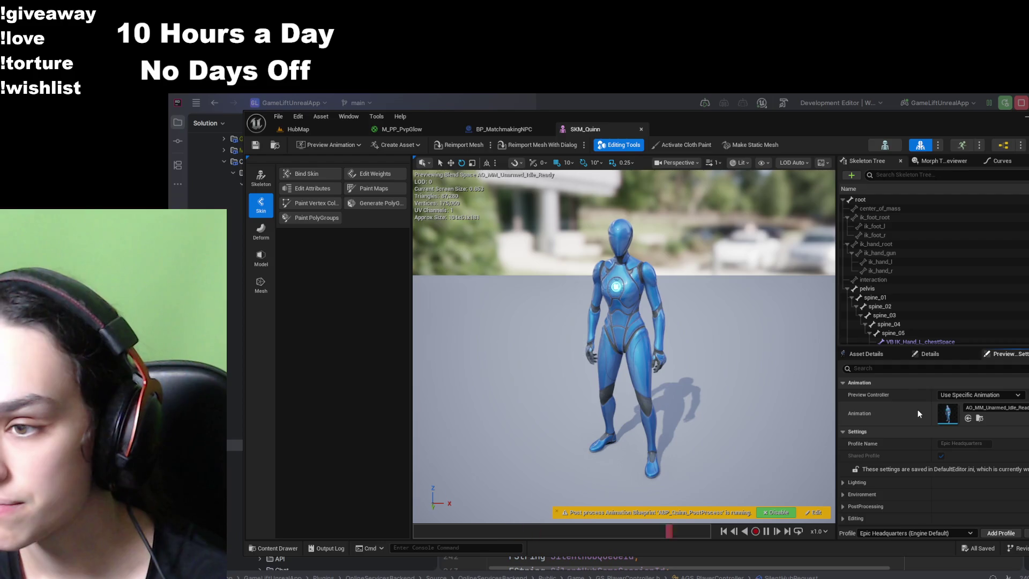
- Filter SKM_Quinn's Asset Details by 'anima' to show ABP Quinn Post Process and Default Animating Rig None
{"action": "left_click", "coordinate": [887, 367]}
{"action": "type", "text": "an"}
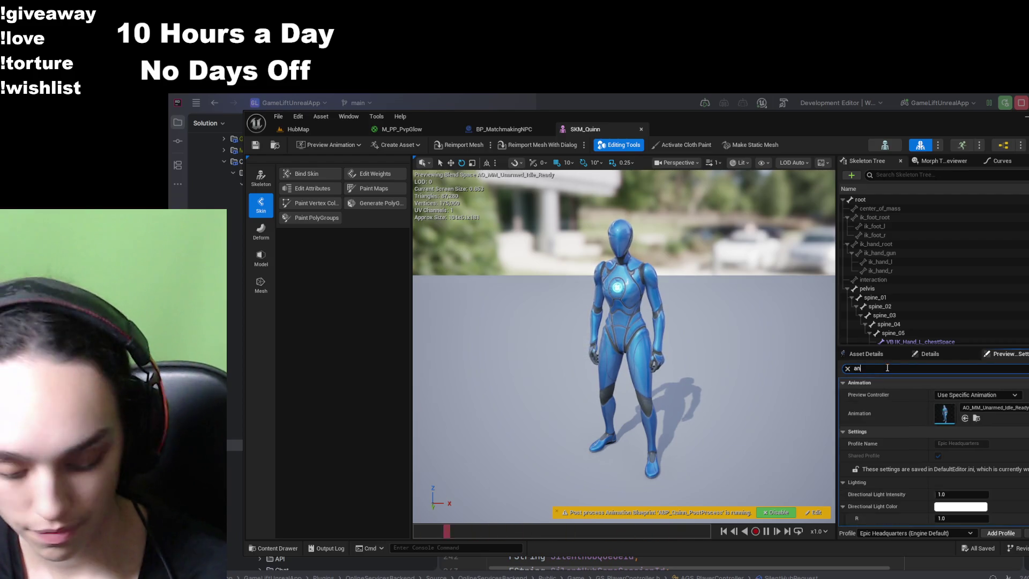
{"action": "type", "text": "ima"}
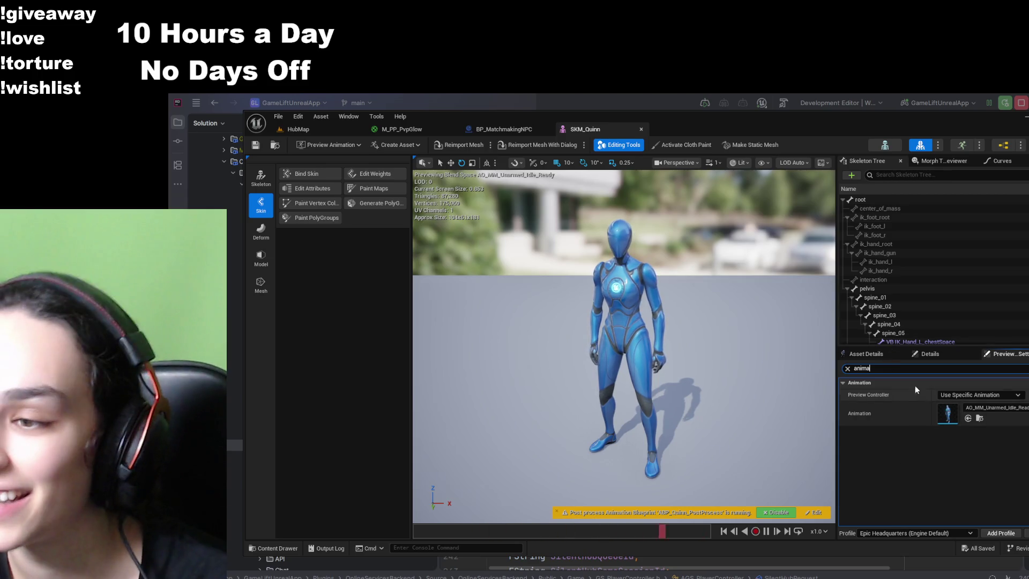
{"action": "left_click", "coordinate": [871, 354]}
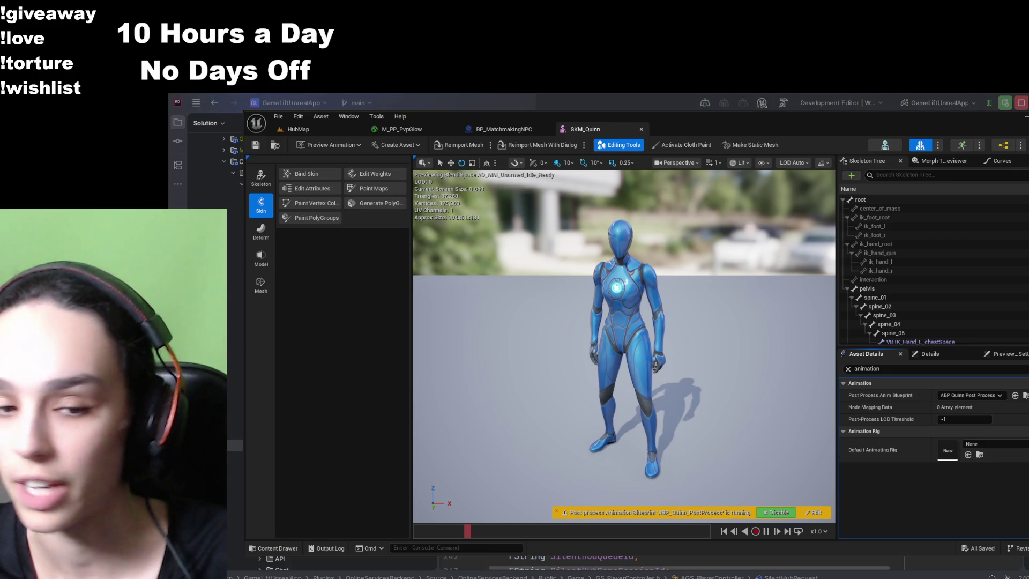
- Return to BP_MatchmakingNPC's Class Defaults and close the Content Browser
{"action": "left_click", "coordinate": [507, 130]}
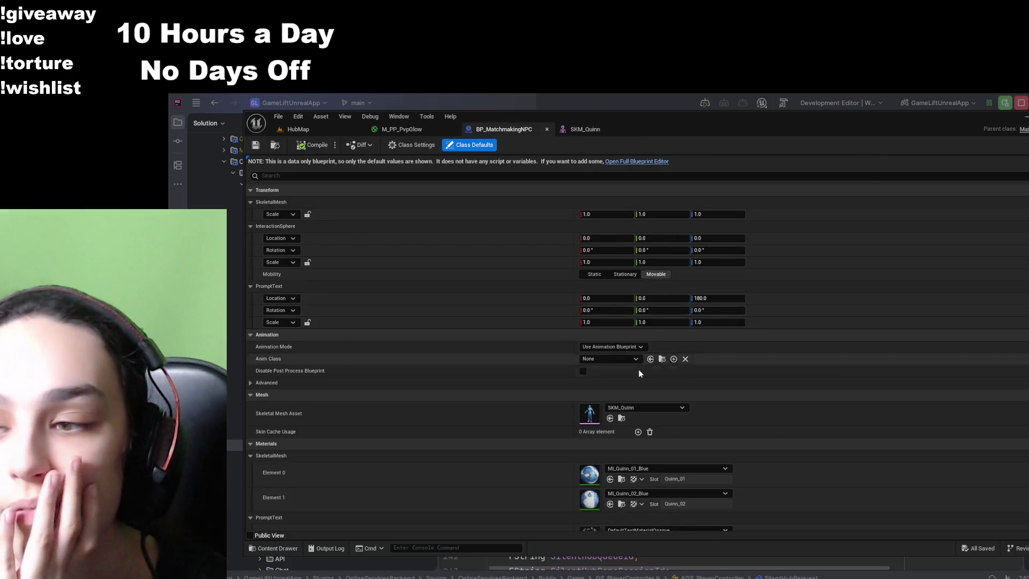
{"action": "left_click", "coordinate": [622, 419]}
{"action": "left_click", "coordinate": [541, 238]}
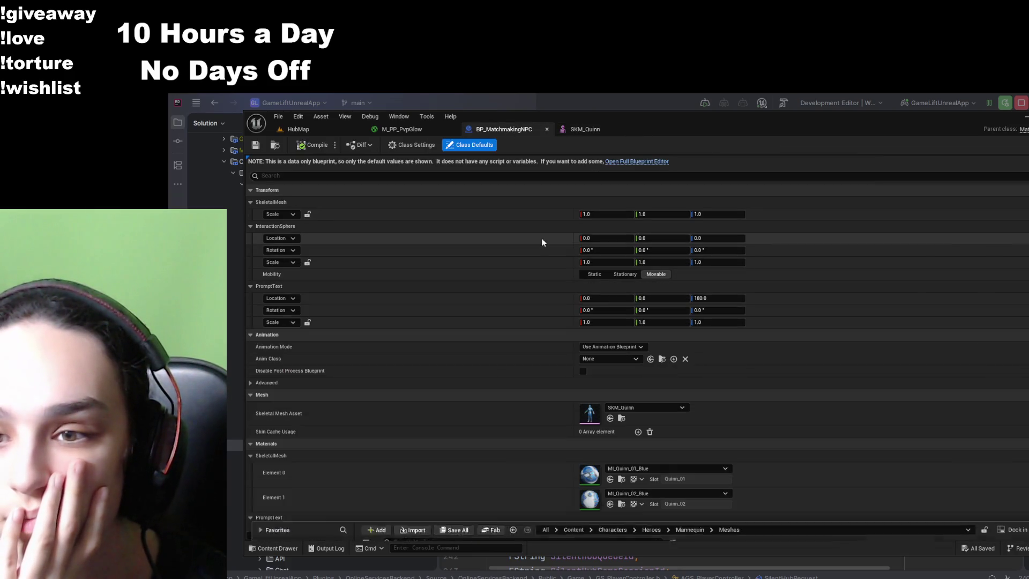
{"action": "scroll", "coordinate": [543, 433], "scroll_direction": "down", "scroll_amount": 1}
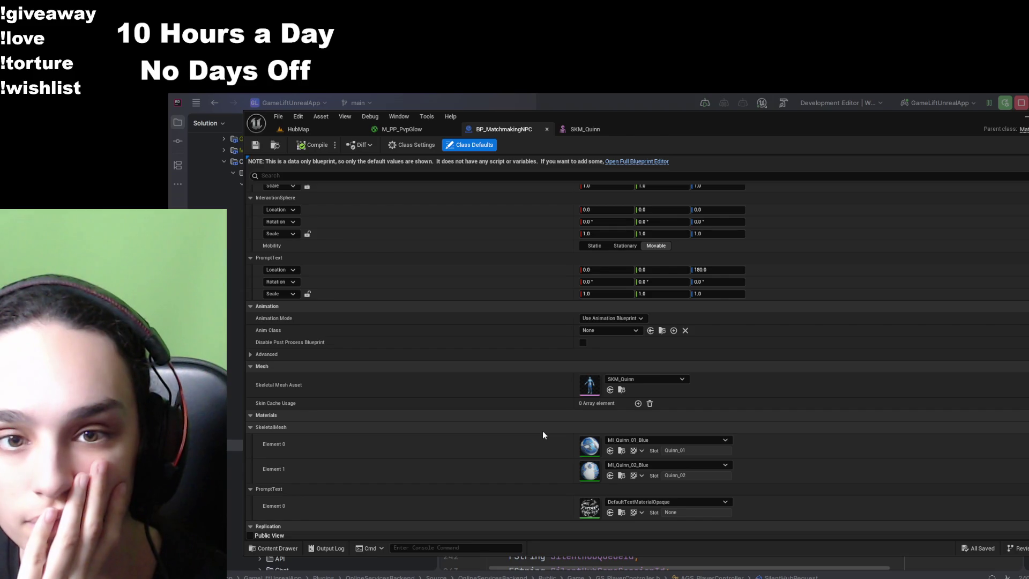
- Filter the NPC's Class Defaults by 'anim' to find Anim Class, then browse the Content Drawer
{"action": "left_click", "coordinate": [382, 177]}
{"action": "type", "text": "anim"}
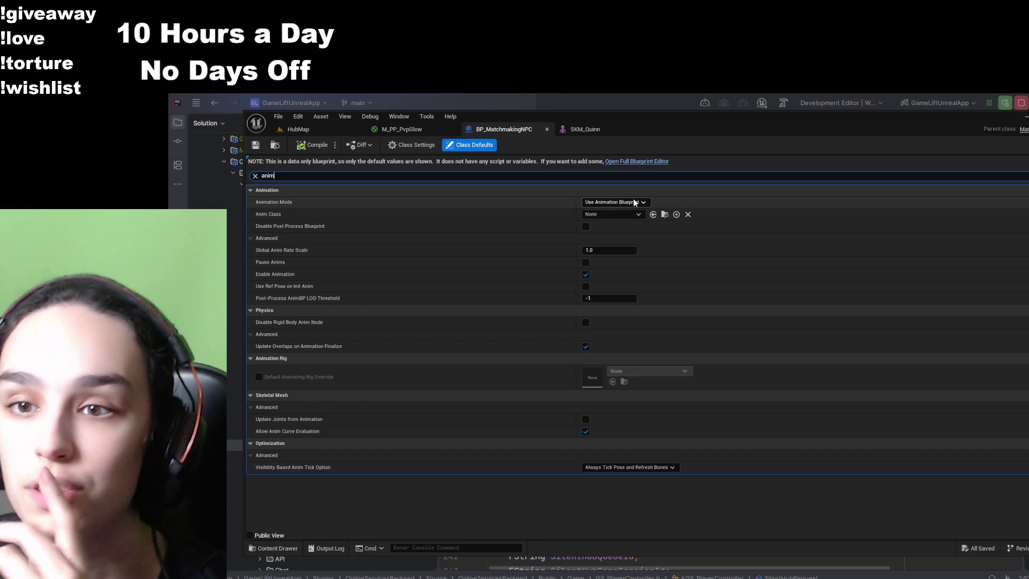
{"action": "left_click", "coordinate": [604, 214]}
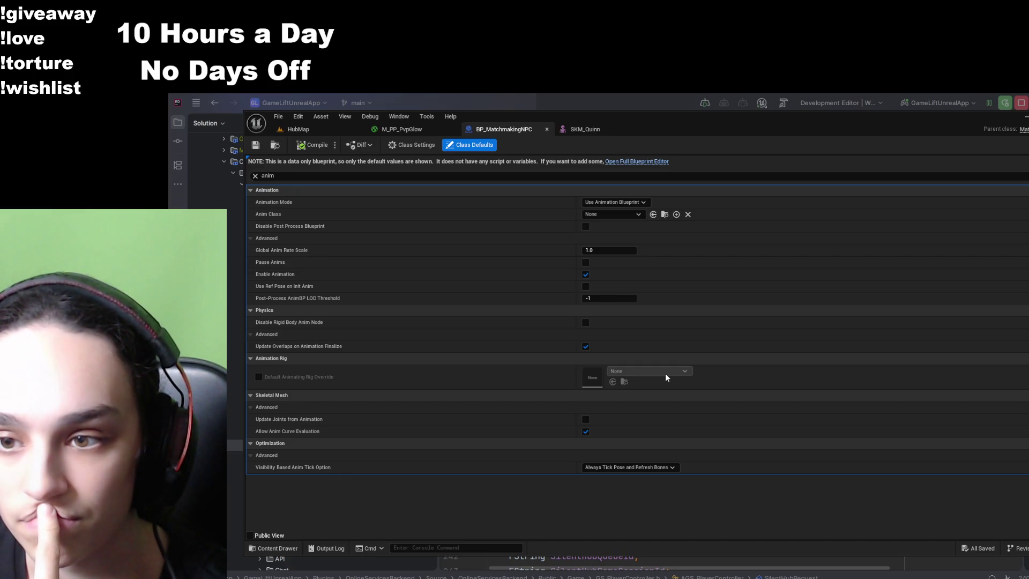
{"action": "left_click", "coordinate": [274, 546]}
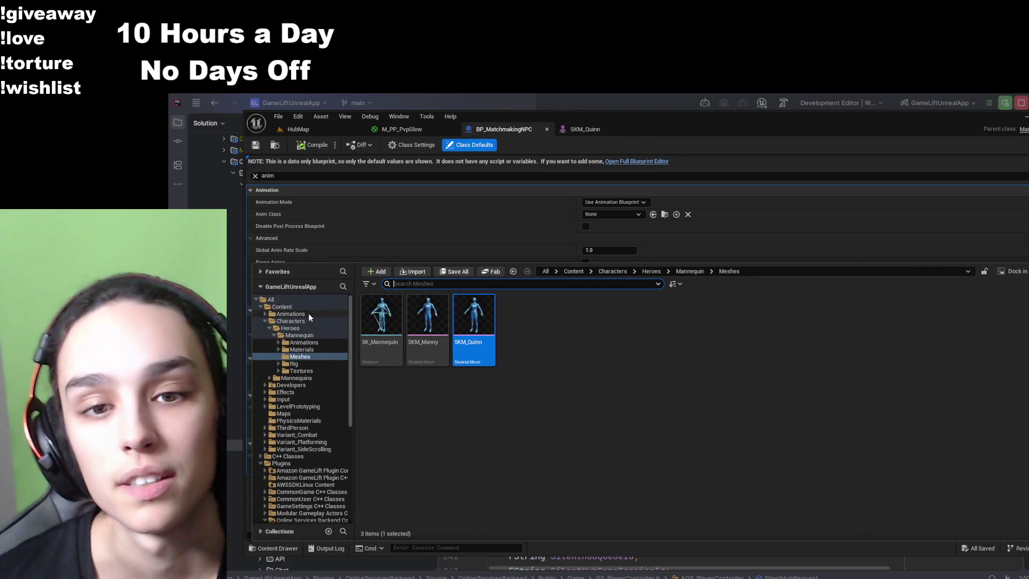
- Search the content for 'thirdperson' and open BP_ThirdPersonCharacter to check its Anim Class
{"action": "left_click", "coordinate": [304, 308]}
{"action": "double_click", "coordinate": [411, 312]}
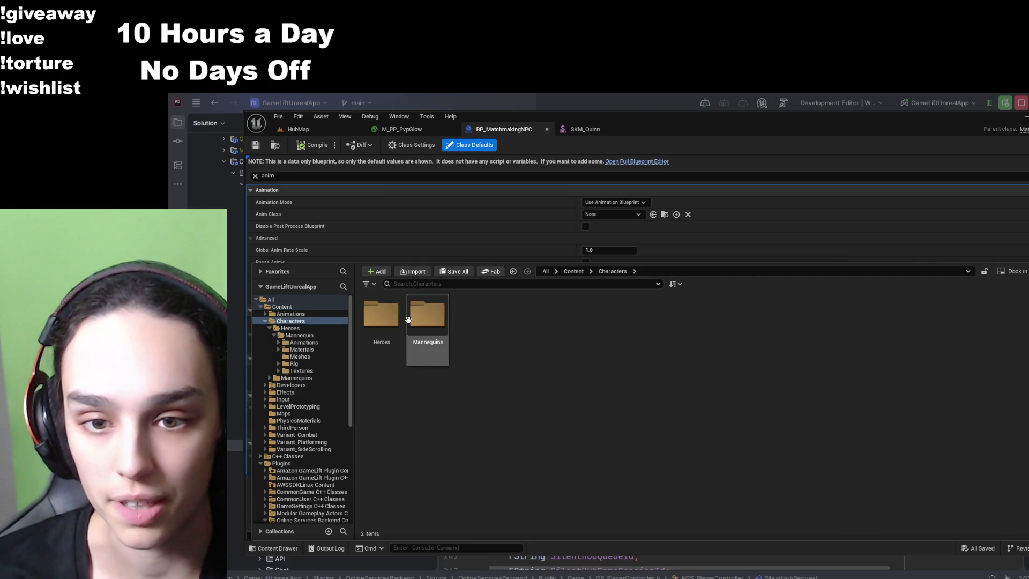
{"action": "double_click", "coordinate": [412, 315]}
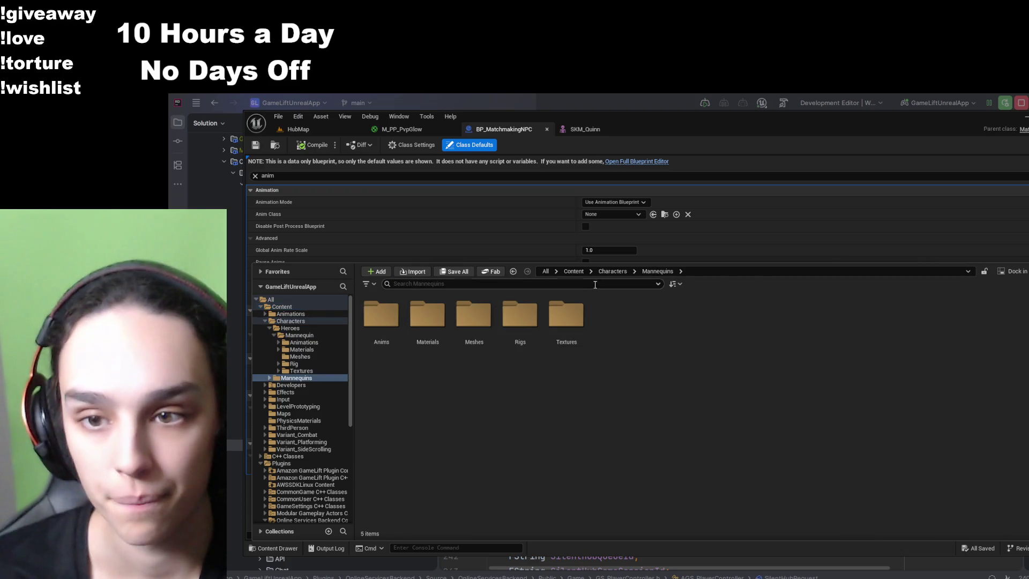
{"action": "left_click", "coordinate": [575, 271]}
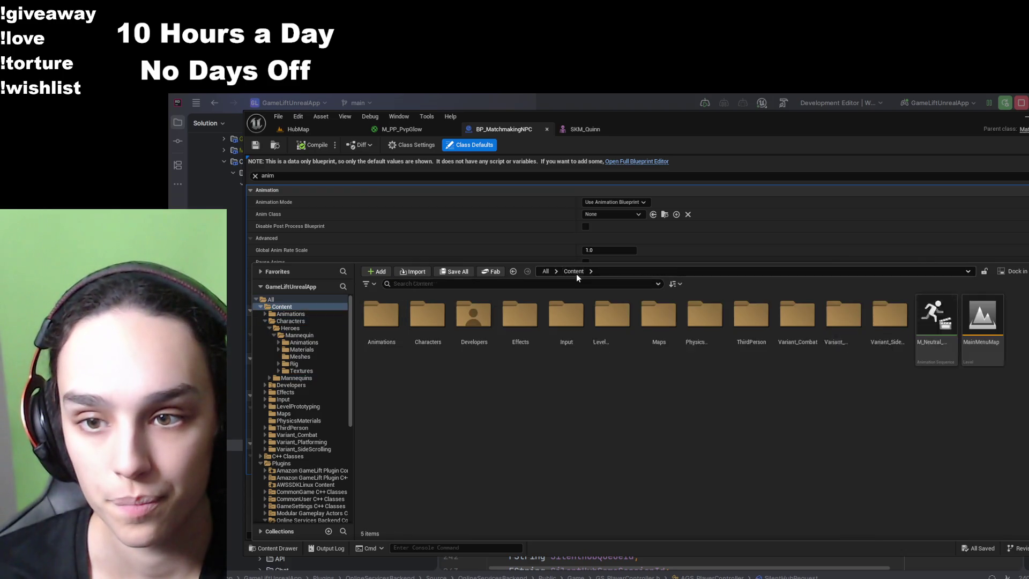
{"action": "double_click", "coordinate": [412, 327]}
{"action": "double_click", "coordinate": [381, 324]}
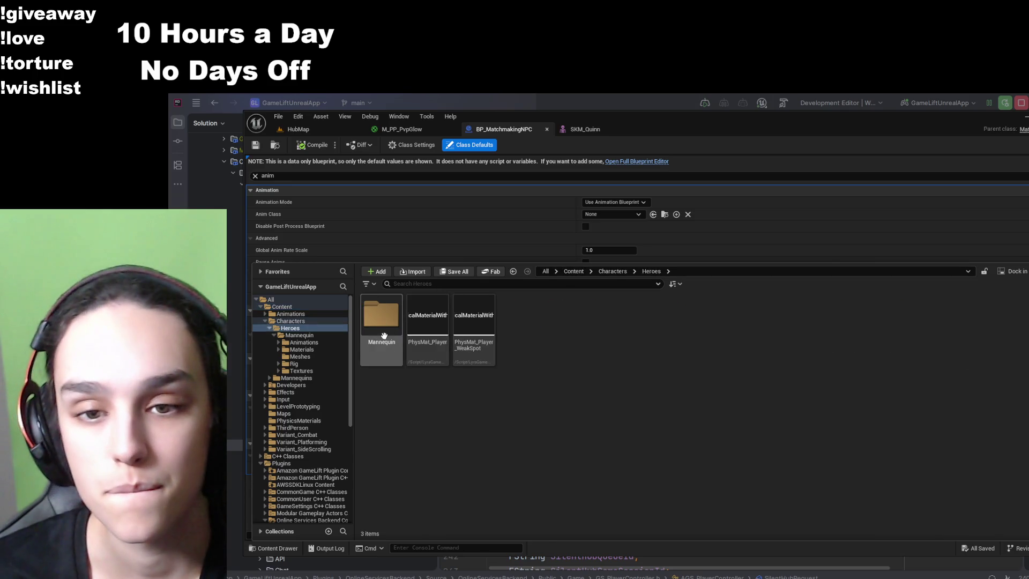
{"action": "left_click", "coordinate": [611, 272]}
{"action": "left_click", "coordinate": [575, 272]}
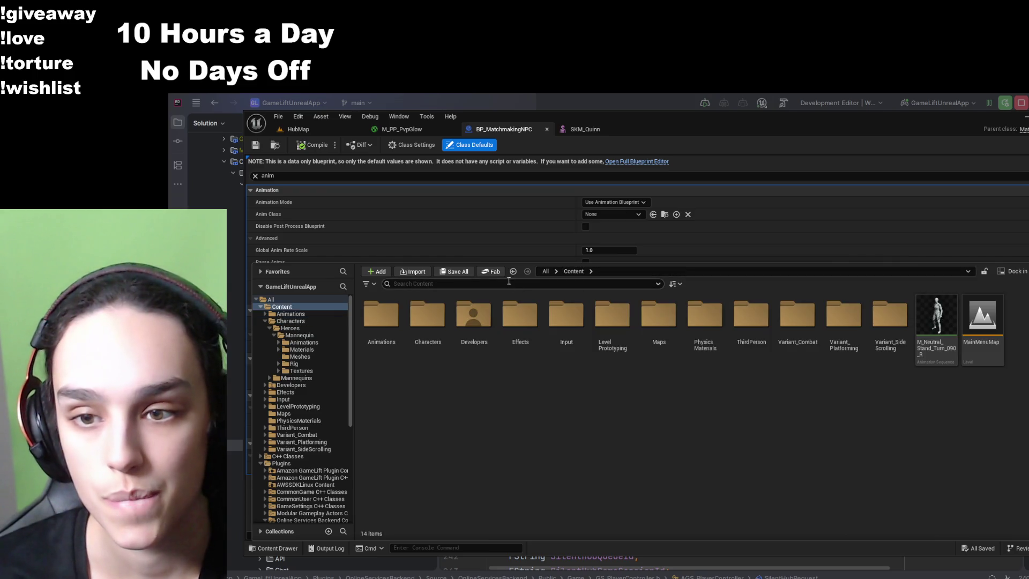
{"action": "type", "text": "thirdp"}
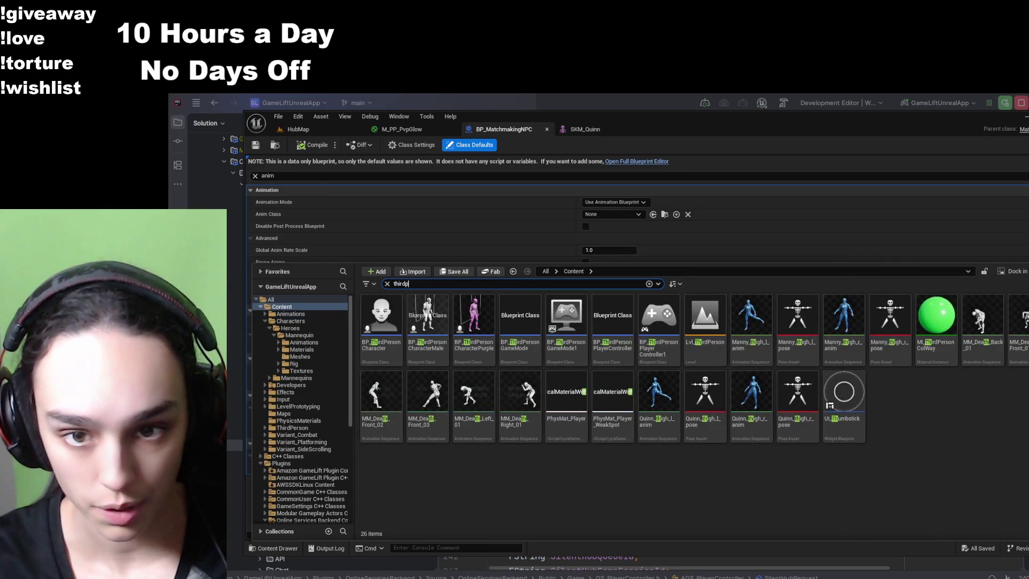
{"action": "type", "text": "erson"}
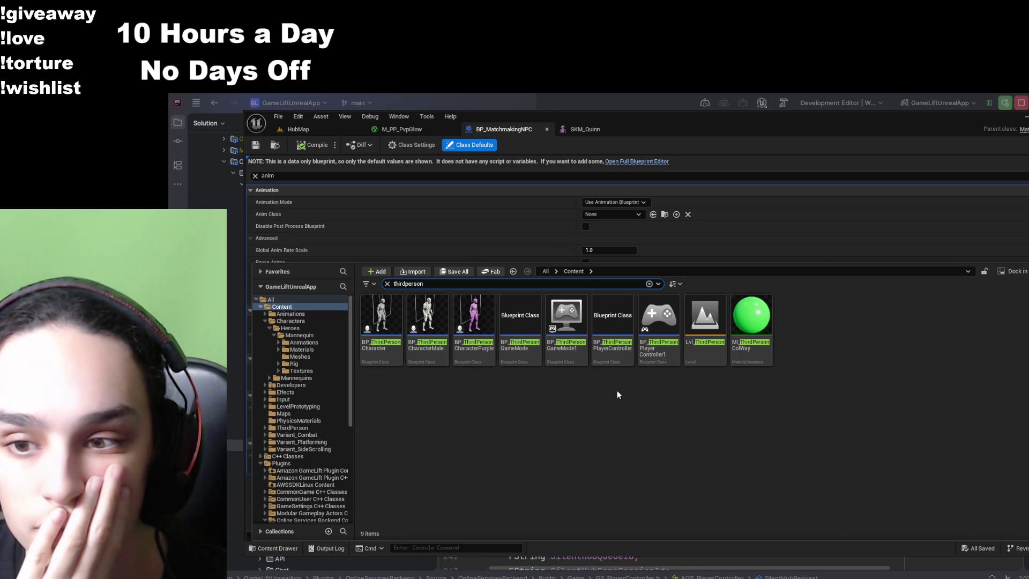
{"action": "left_click", "coordinate": [393, 360]}
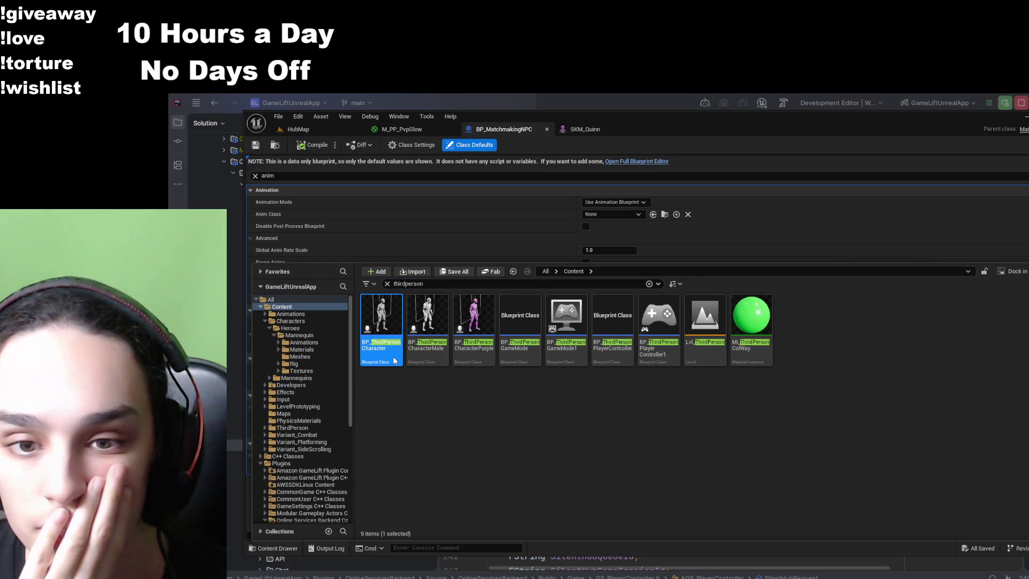
{"action": "double_click", "coordinate": [402, 348]}
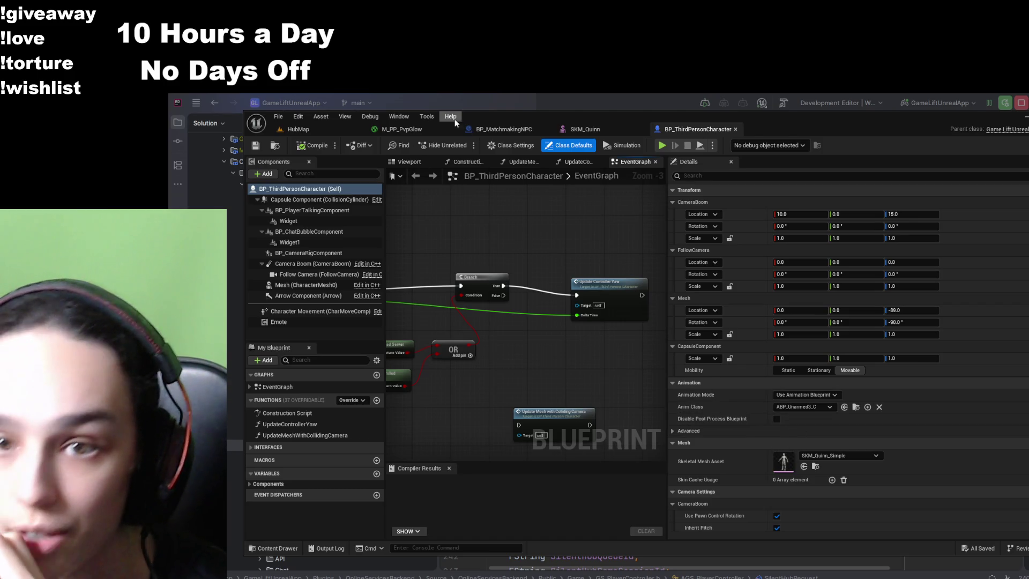
- Set BP_MatchmakingNPC's Anim Class to ABP_Unarmed3_C and compile the blueprint
{"action": "left_click", "coordinate": [585, 129]}
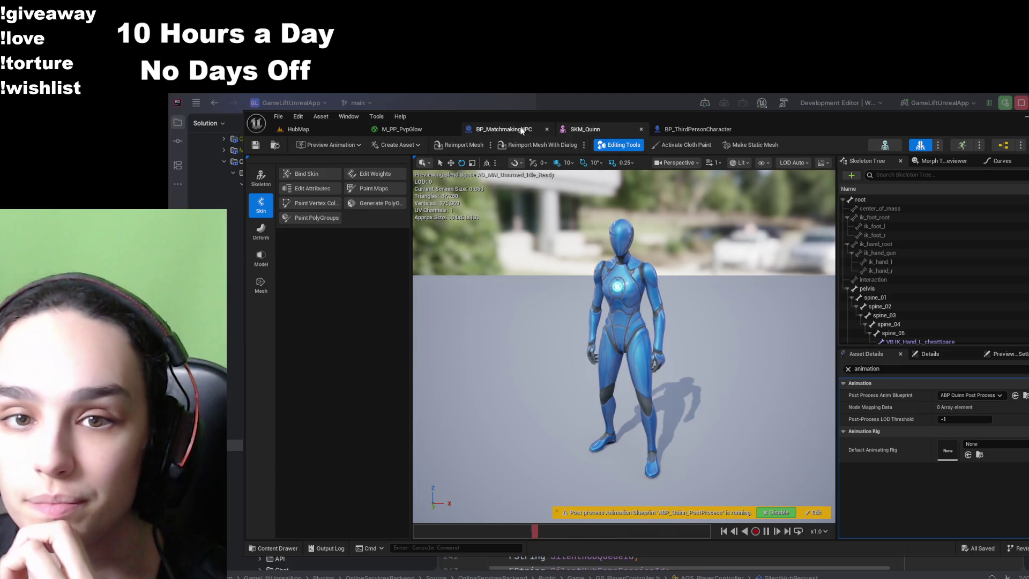
{"action": "left_click", "coordinate": [503, 130]}
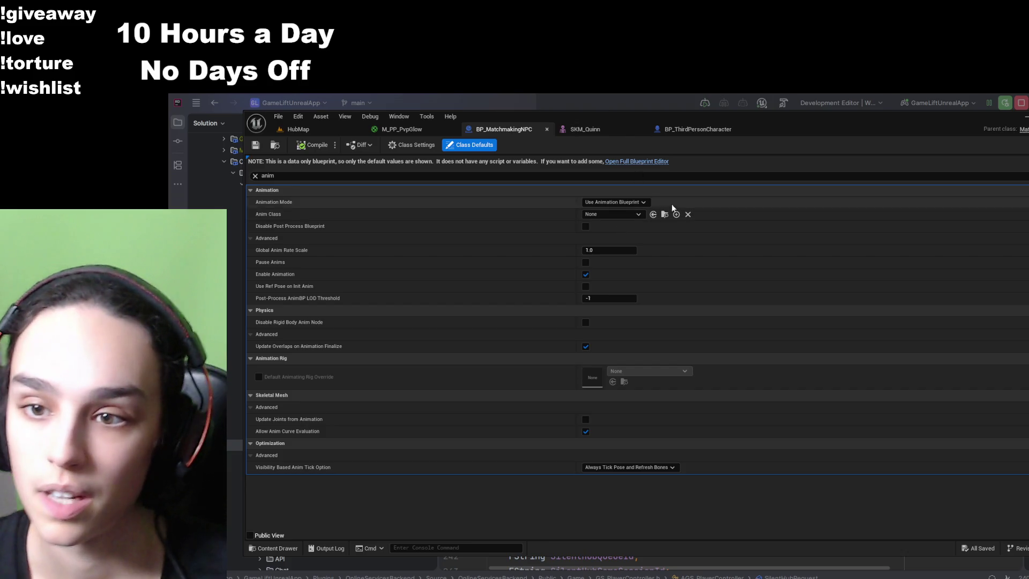
{"action": "key", "text": "ctrl+z"}
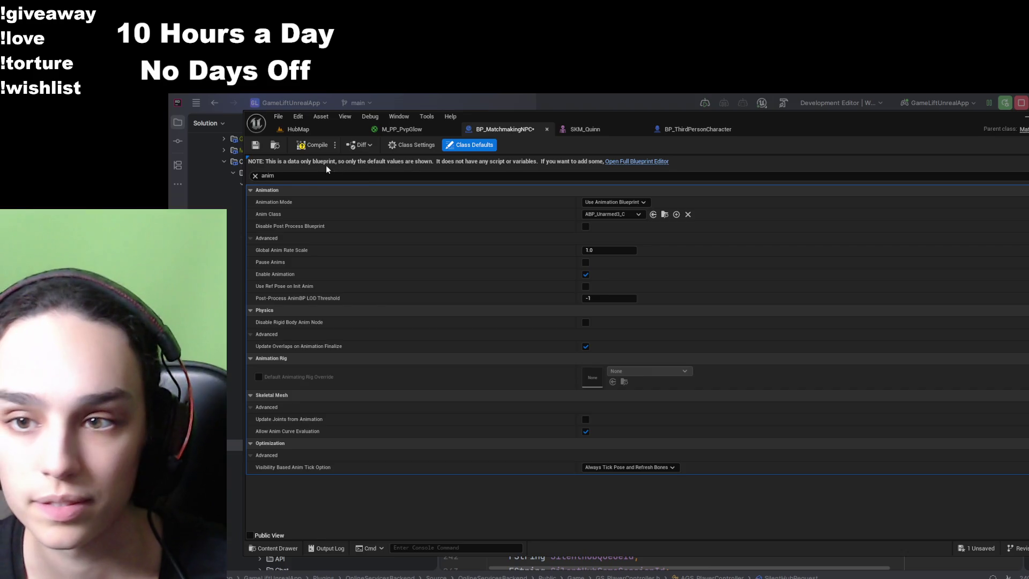
{"action": "left_click", "coordinate": [307, 146]}
- In HubMap, fly the viewport in close to the blue matchmaking NPC mannequin
{"action": "left_click", "coordinate": [298, 129]}
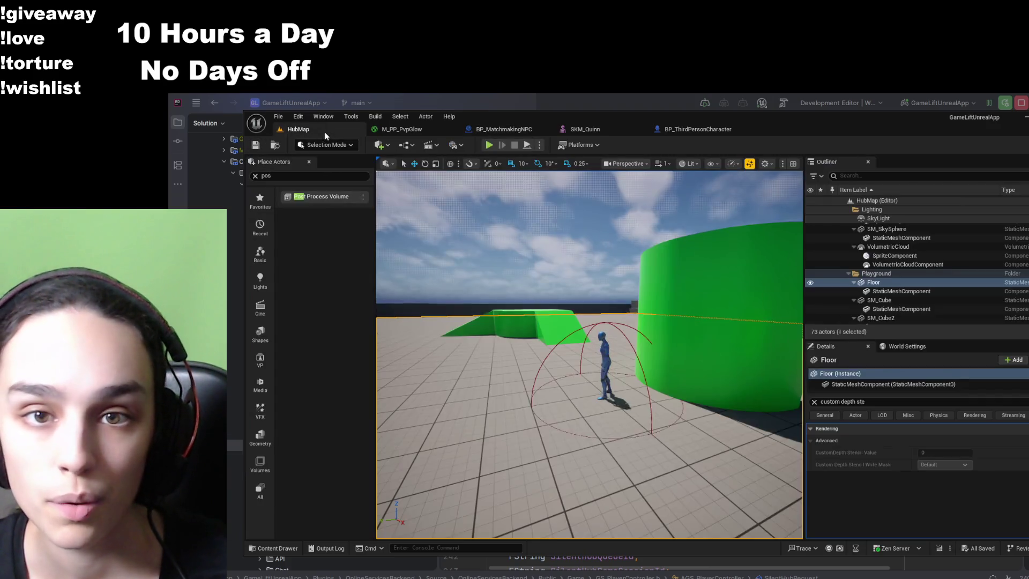
{"action": "mouse_move", "coordinate": [590, 354]}
{"action": "left_mouse_down"}
{"action": "mouse_move", "coordinate": [622, 346]}
{"action": "mouse_move", "coordinate": [600, 354]}
{"action": "mouse_move", "coordinate": [600, 369]}
{"action": "left_mouse_up"}
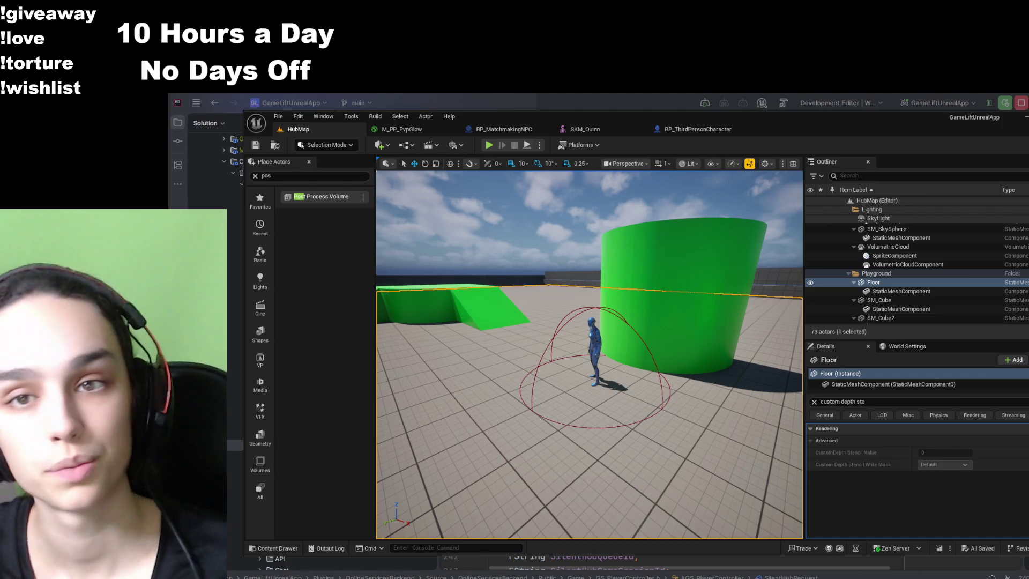
{"action": "mouse_move", "coordinate": [405, 329]}
{"action": "left_mouse_down"}
{"action": "mouse_move", "coordinate": [394, 244]}
{"action": "mouse_move", "coordinate": [375, 258]}
{"action": "left_mouse_up"}
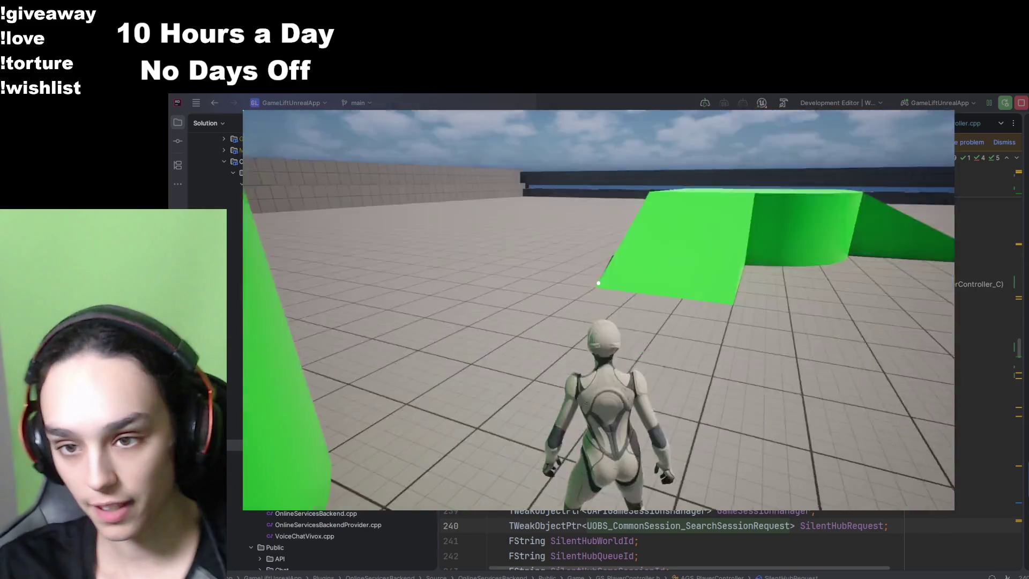
- Open and dismiss the PVP/PVE/RP mode wheel with Tab while running around the arena
{"action": "mouse_move", "coordinate": [598, 283]}
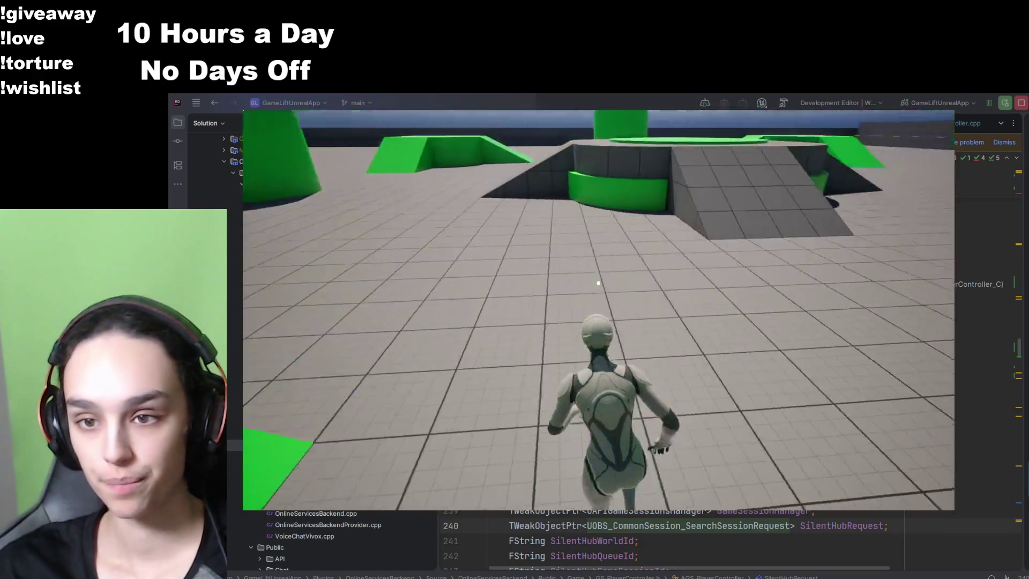
{"action": "key", "text": "Tab"}
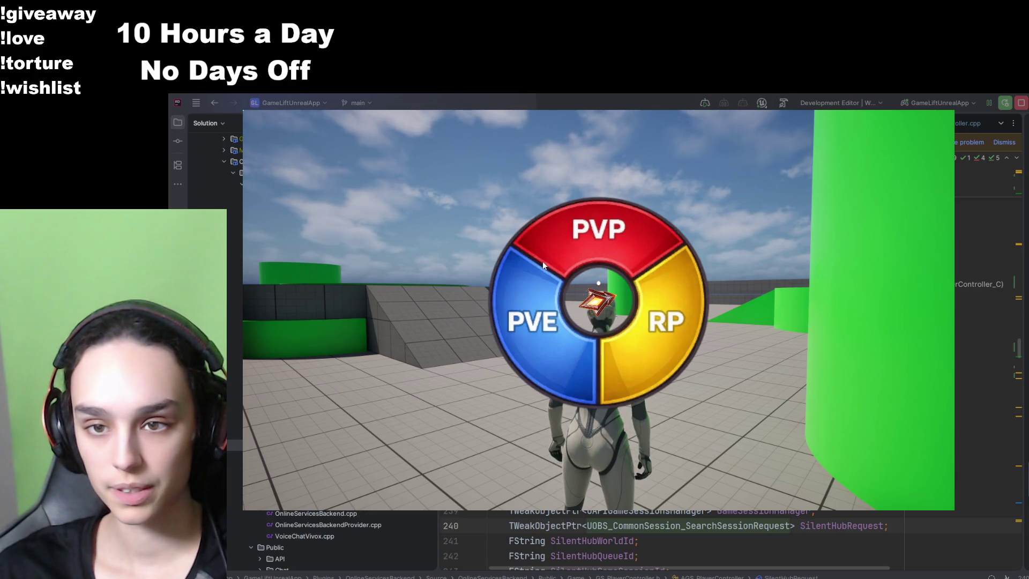
{"action": "left_click", "coordinate": [577, 240]}
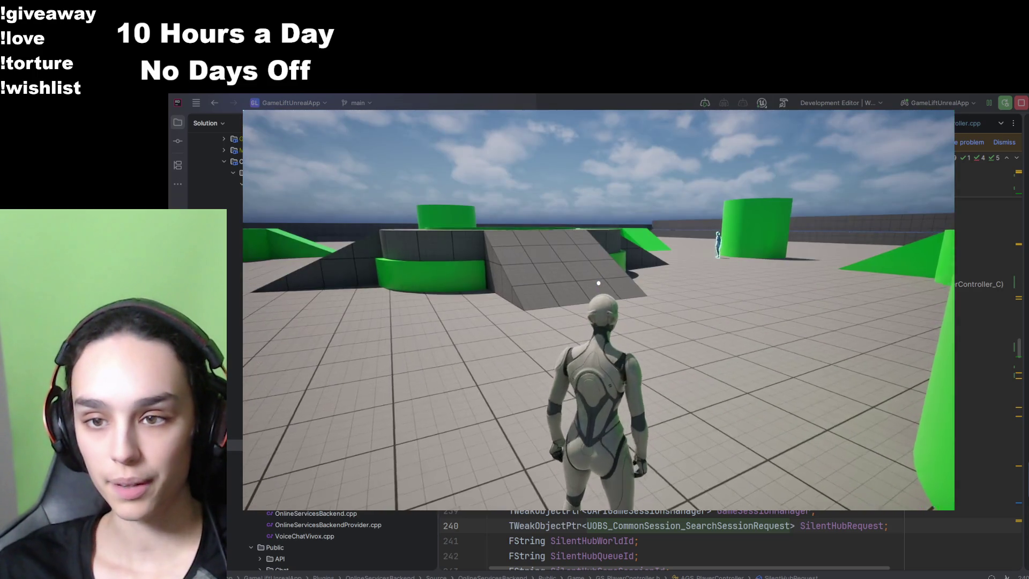
{"action": "key", "text": "w"}
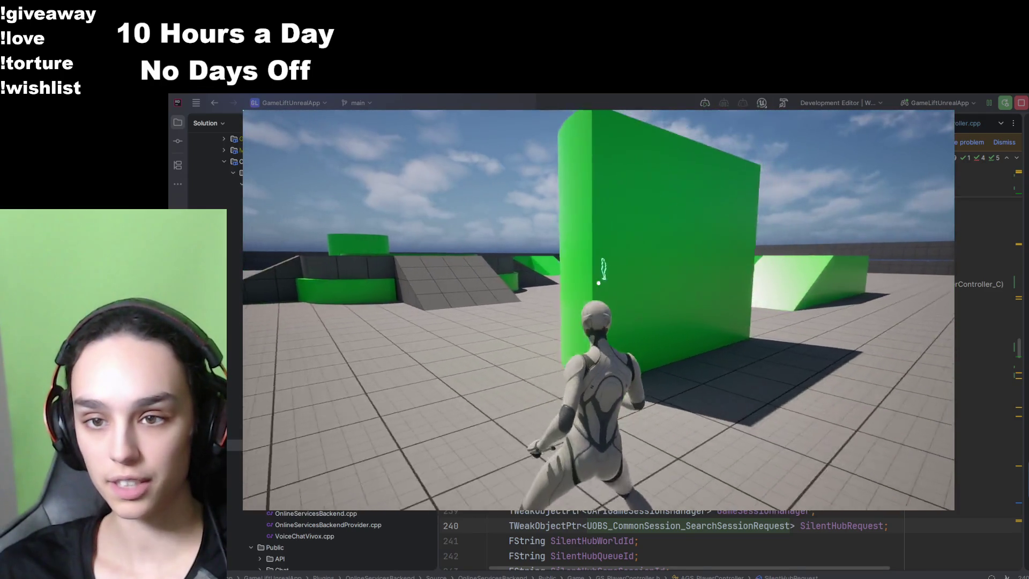
{"action": "key", "text": "s"}
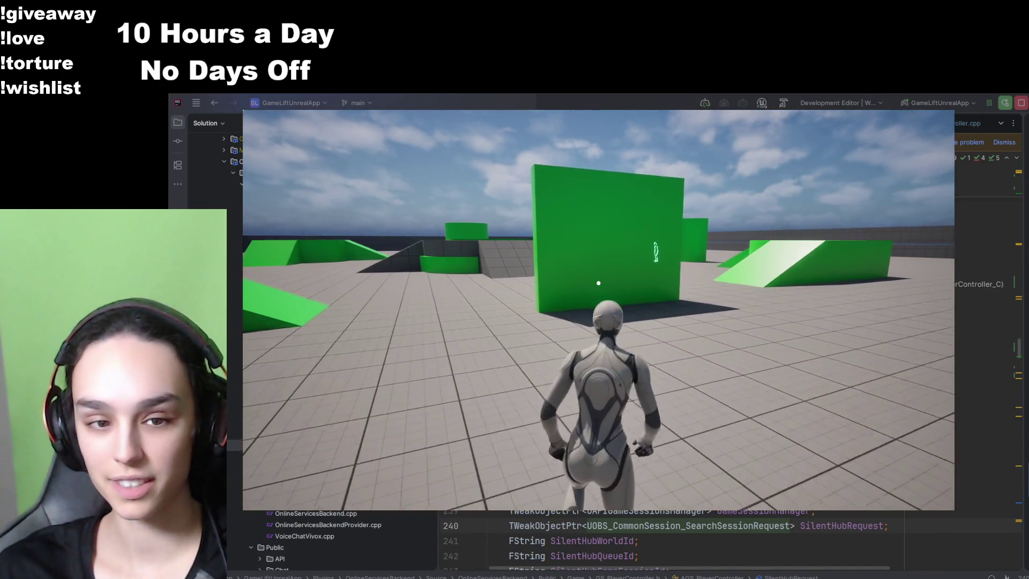
{"action": "key", "text": "a"}
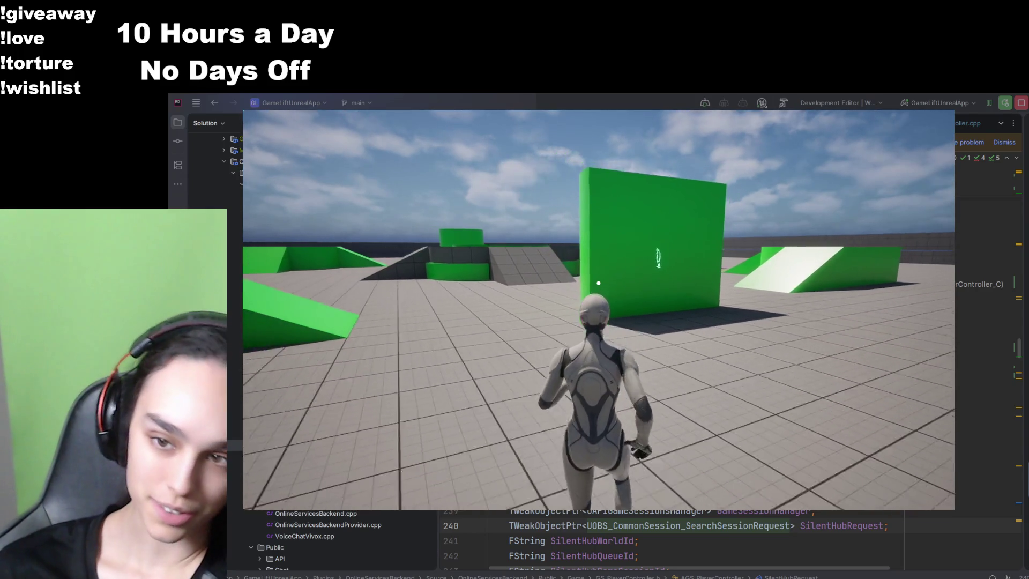
{"action": "key", "text": "w"}
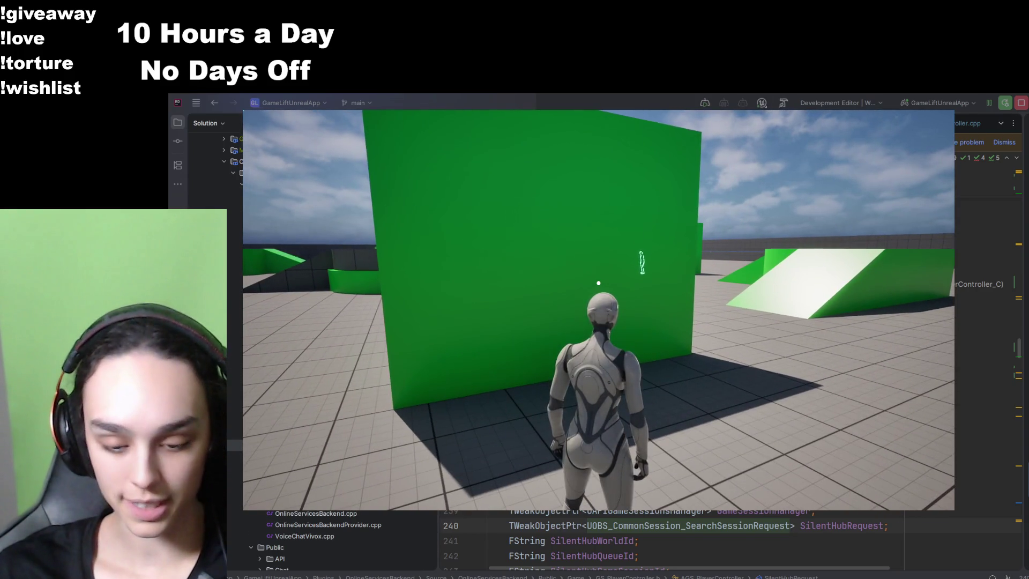
{"action": "key", "text": "Tab"}
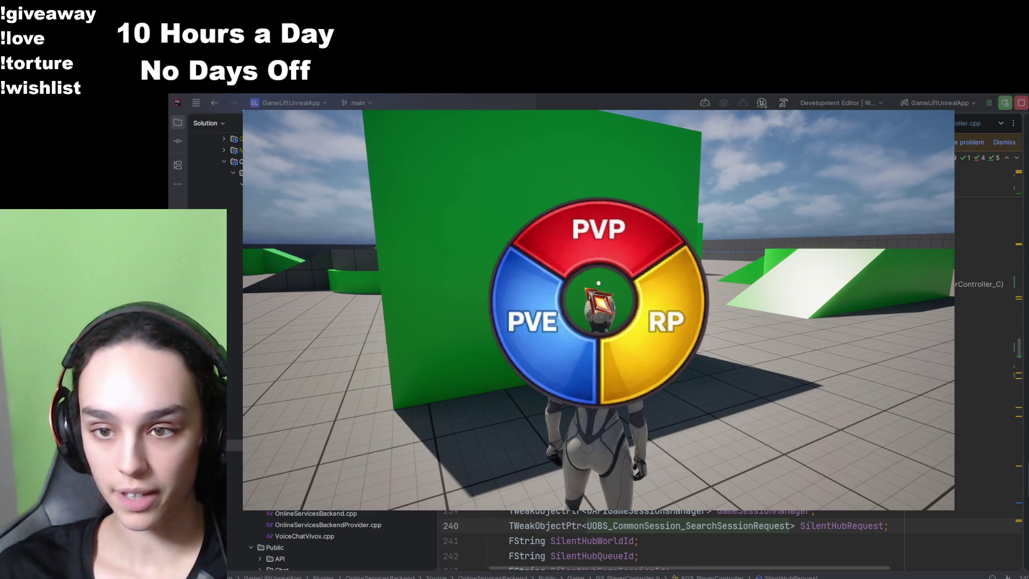
{"action": "key", "text": "Tab"}
{"action": "key", "text": "Tab"}
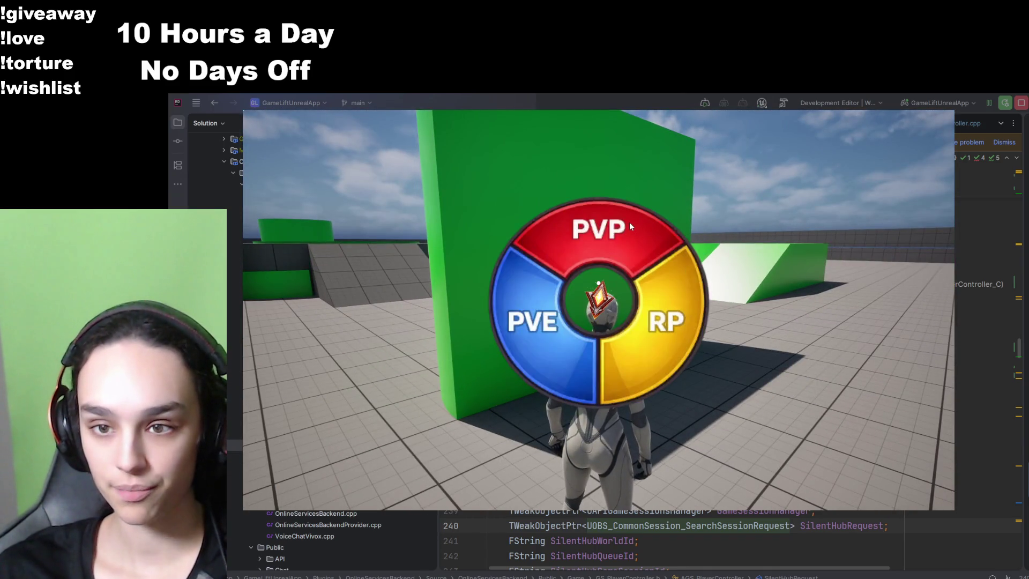
{"action": "left_click", "coordinate": [629, 221]}
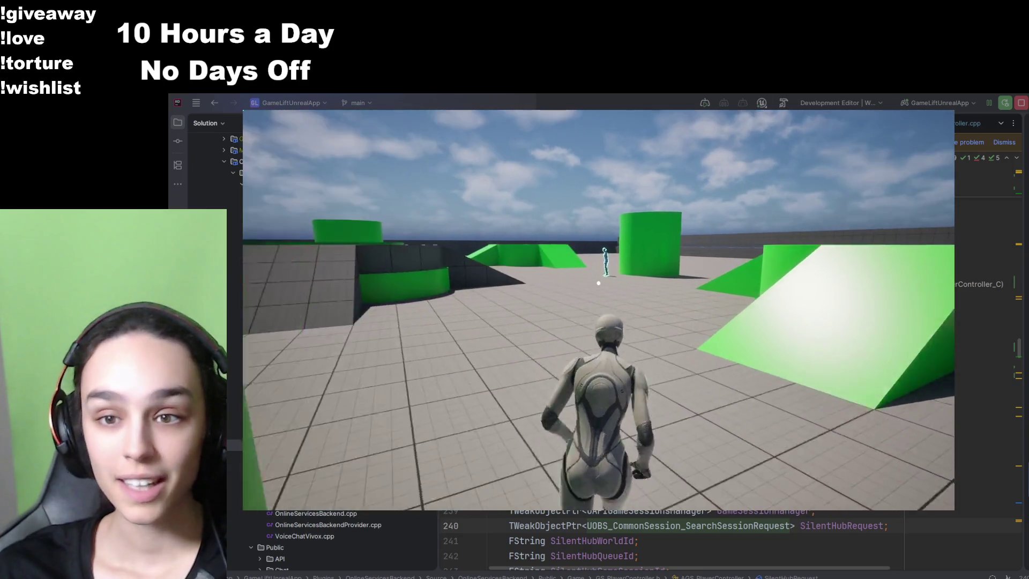
- Run to the blue NPC by the cylinder until its interact prompt appears
{"action": "key", "text": "w"}
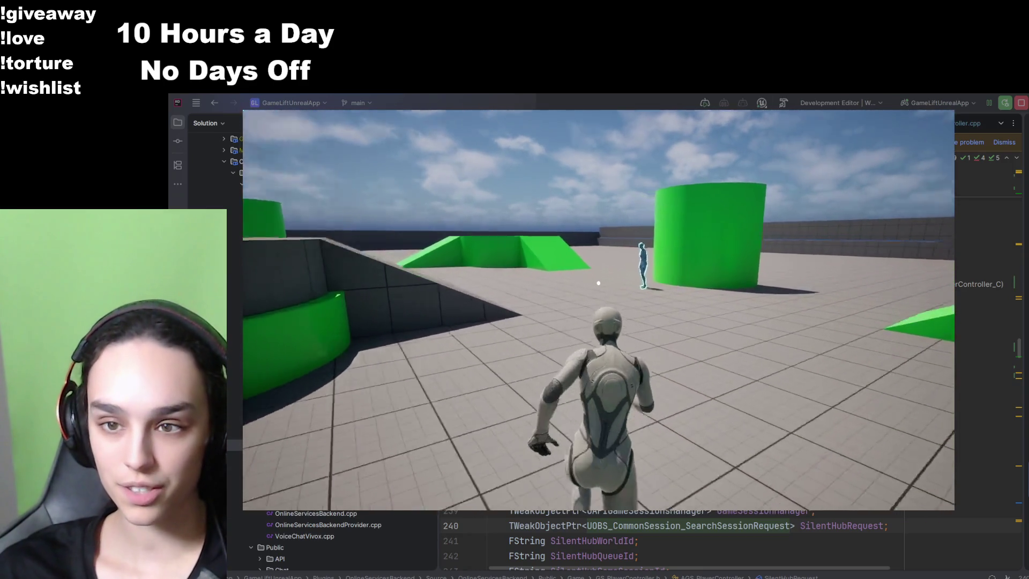
{"action": "key", "text": "w"}
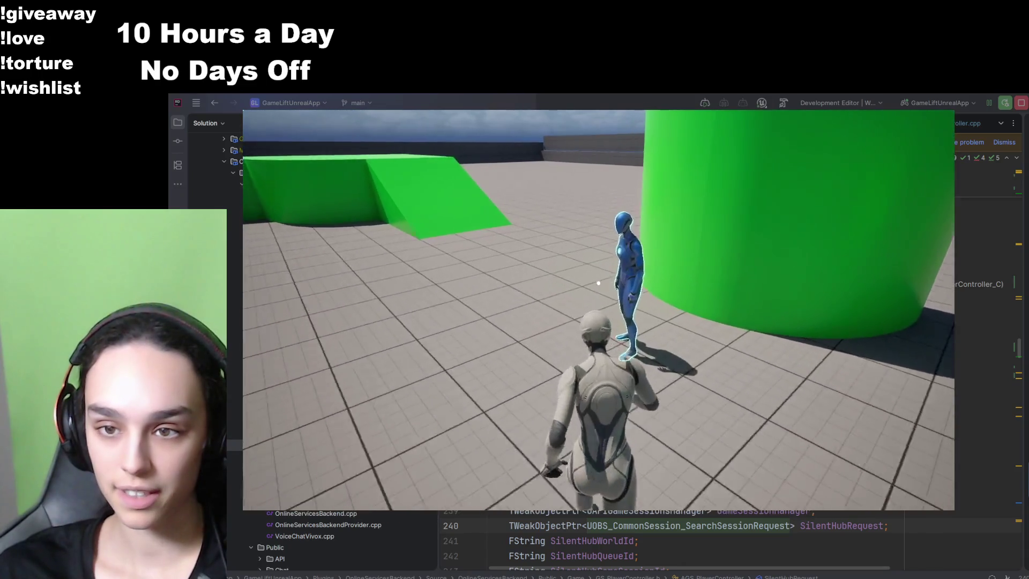
{"action": "key", "text": "w"}
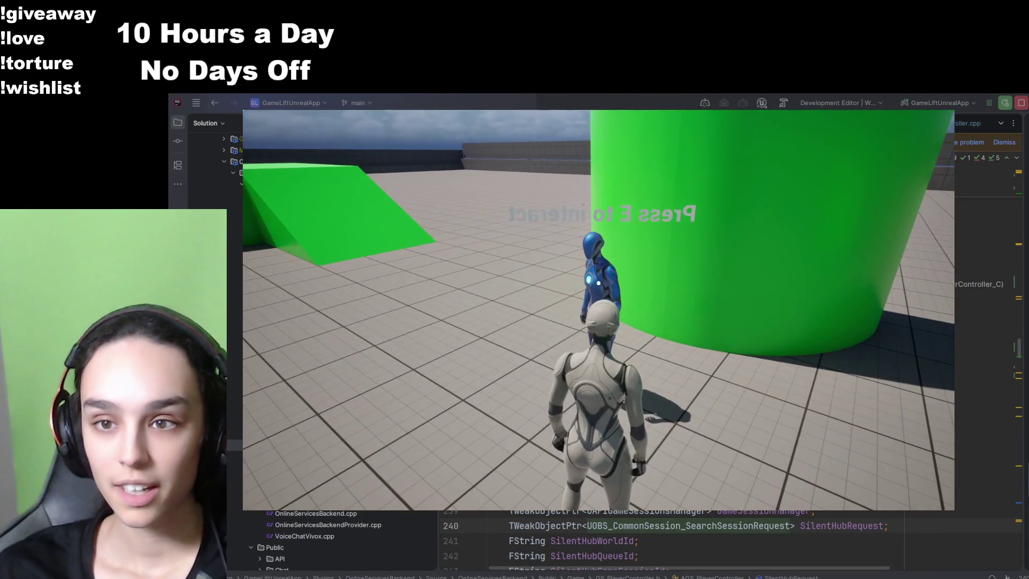
{"action": "key", "text": "w"}
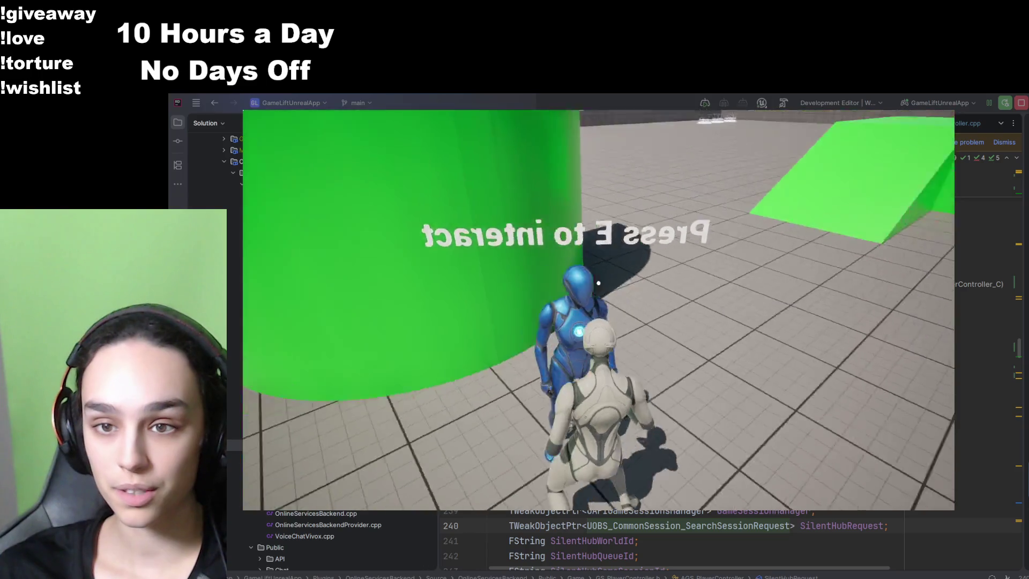
{"action": "key", "text": "a"}
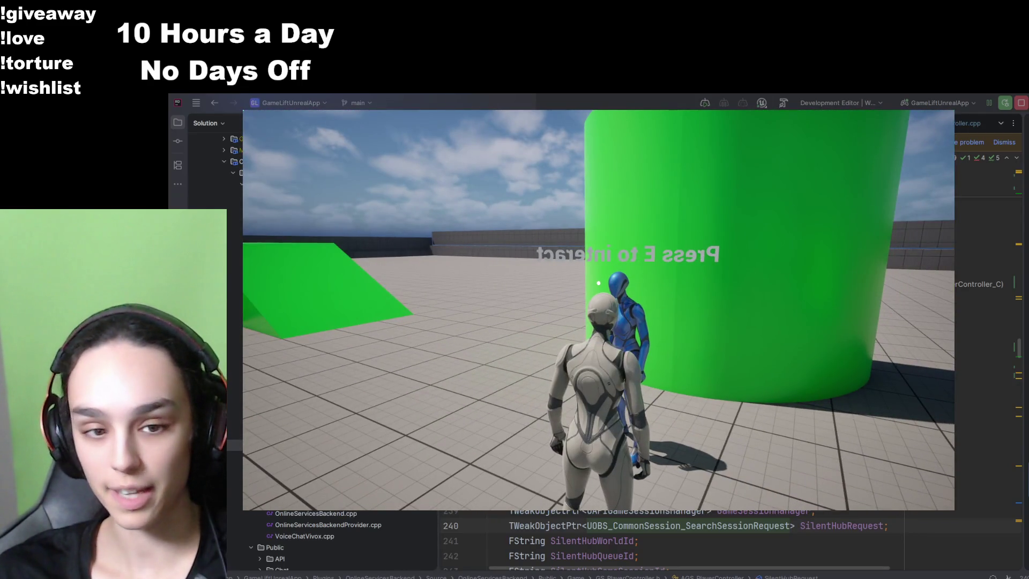
- Interact with the blue NPC using E and answer No to the FIGHTING ARENA question
{"action": "key", "text": "e"}
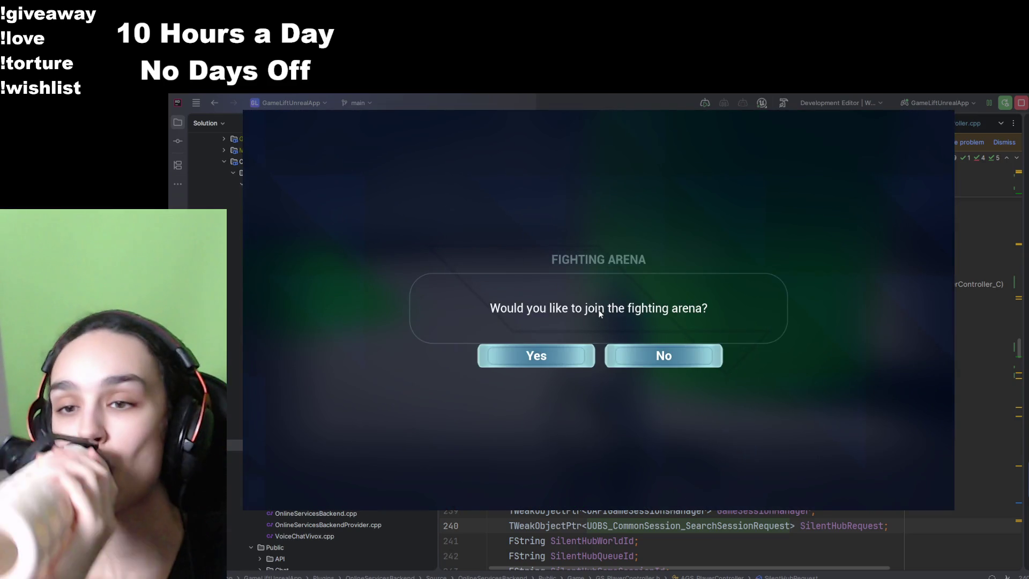
{"action": "left_click", "coordinate": [678, 364]}
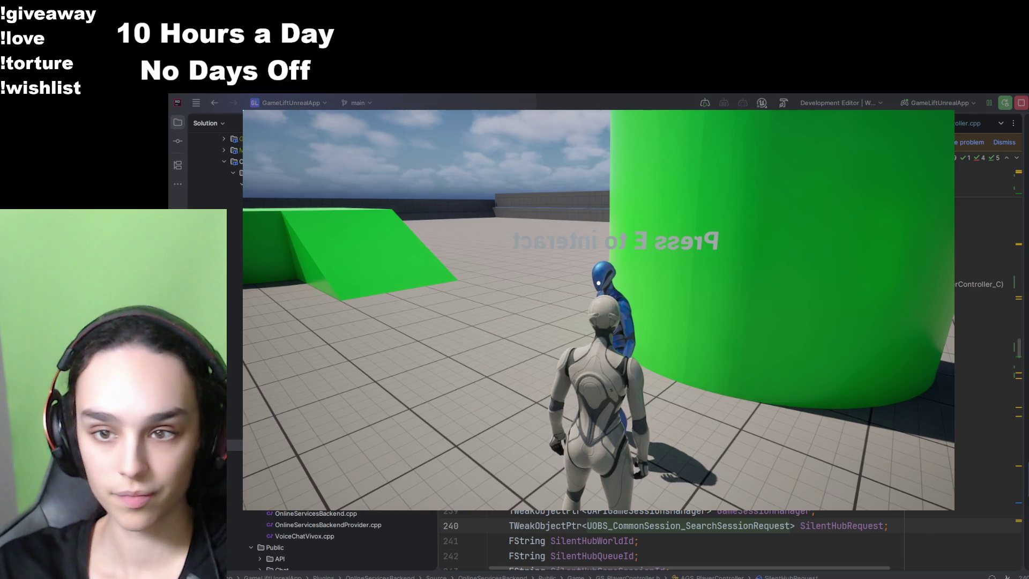
- Run the character past the green cylinder and up the grey ramp onto the round green central pad
{"action": "key", "text": "w"}
{"action": "key", "text": "d"}
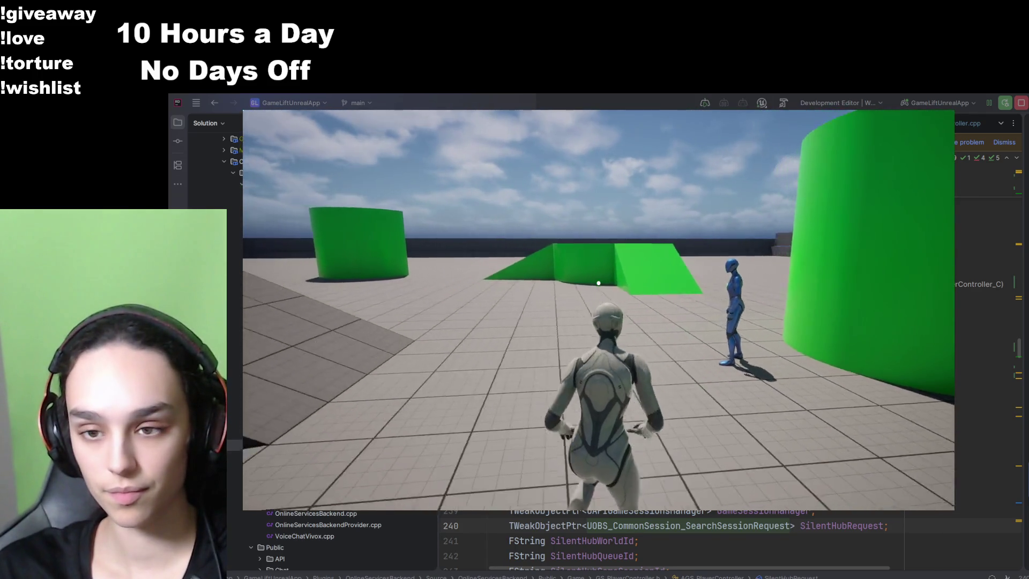
{"action": "key", "text": "w"}
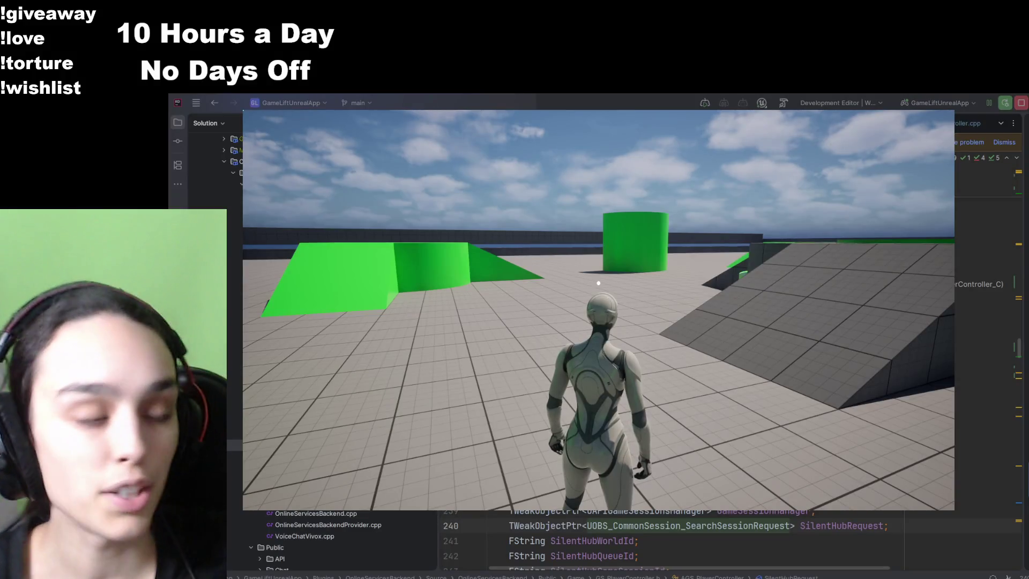
{"action": "mouse_move", "coordinate": [598, 283]}
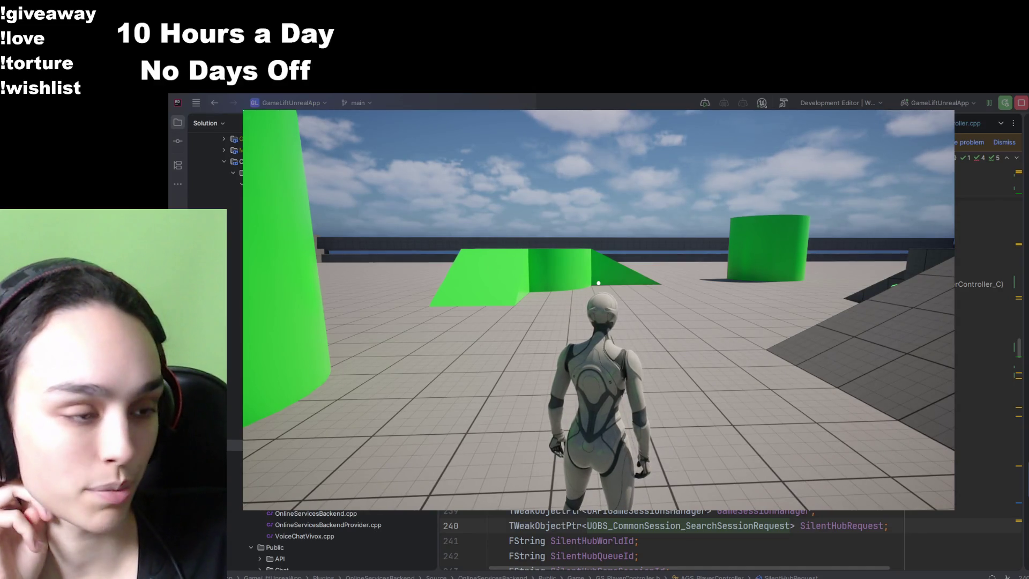
{"action": "key", "text": "w"}
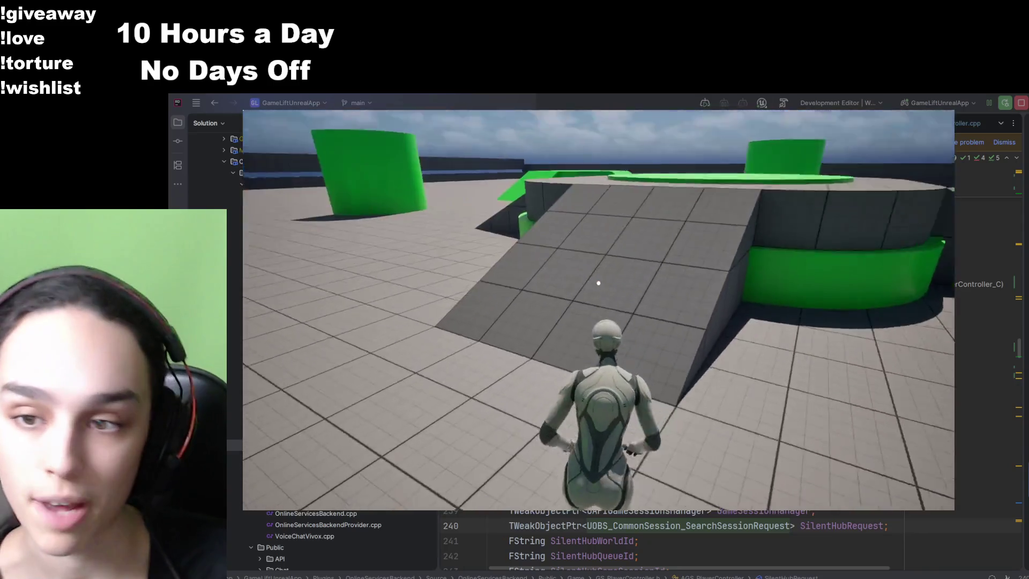
{"action": "key", "text": "w"}
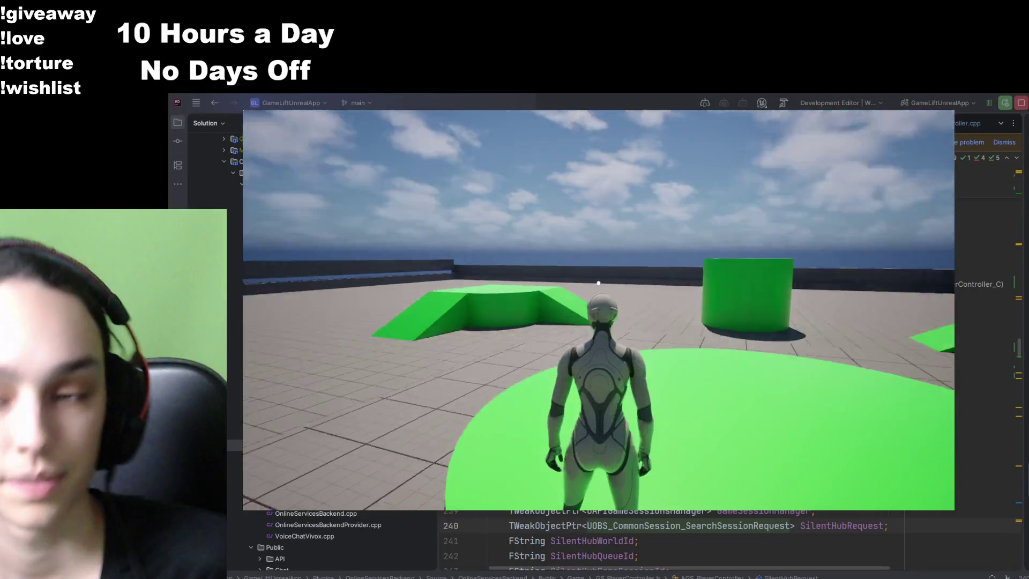
- Run across the arena and open, then dismiss, the PVP/PVE/RP mode wheel with Tab
{"action": "key", "text": "w"}
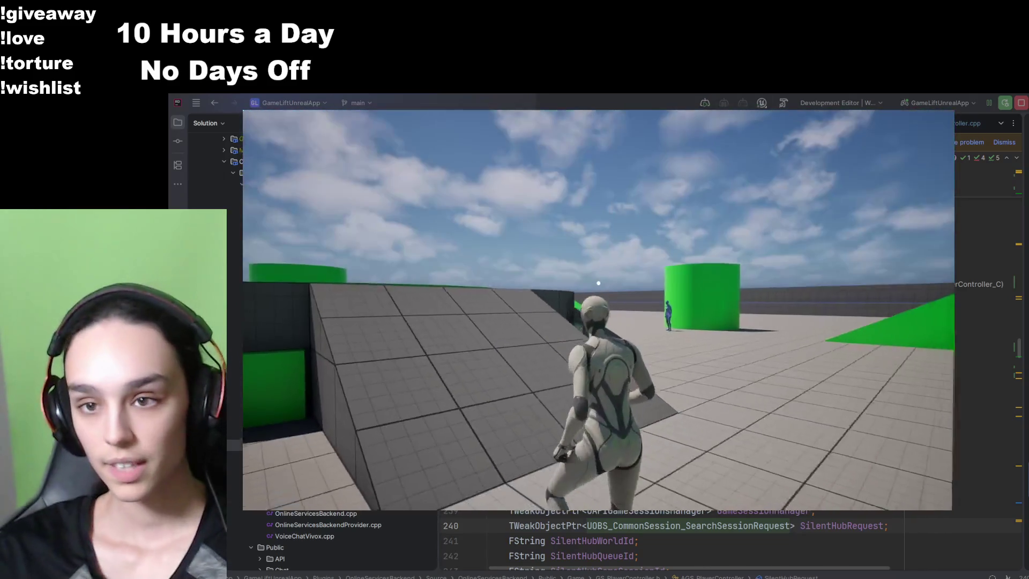
{"action": "key", "text": "Tab"}
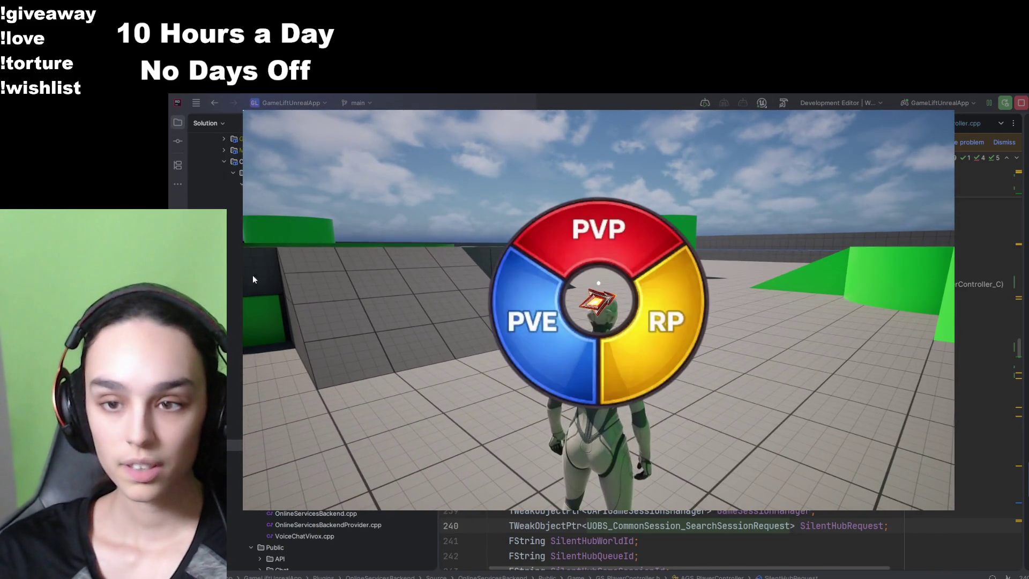
{"action": "left_click", "coordinate": [602, 233]}
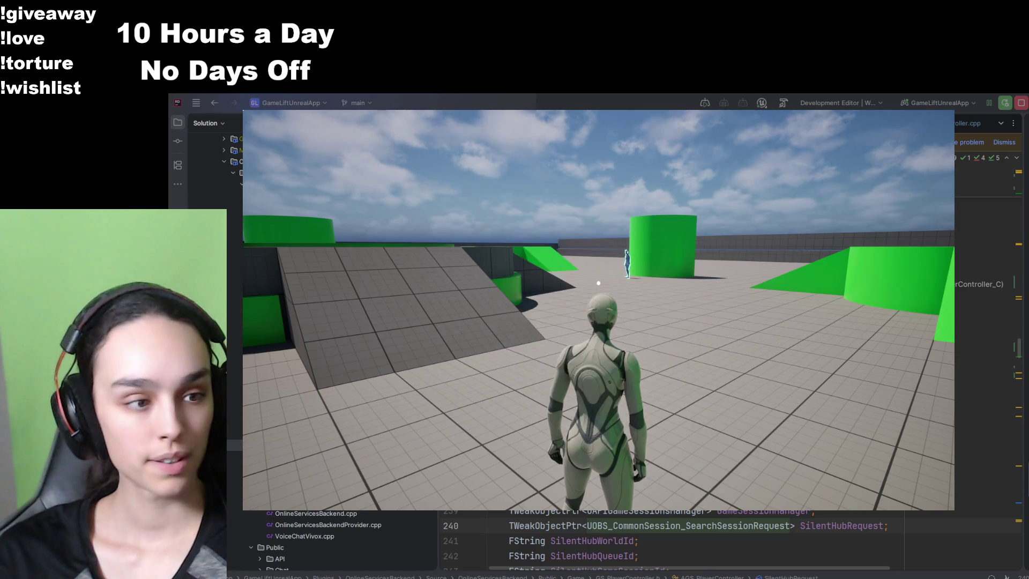
- Run past the large green wall and the other player up to the blue NPC, then turn away
{"action": "key", "text": "w"}
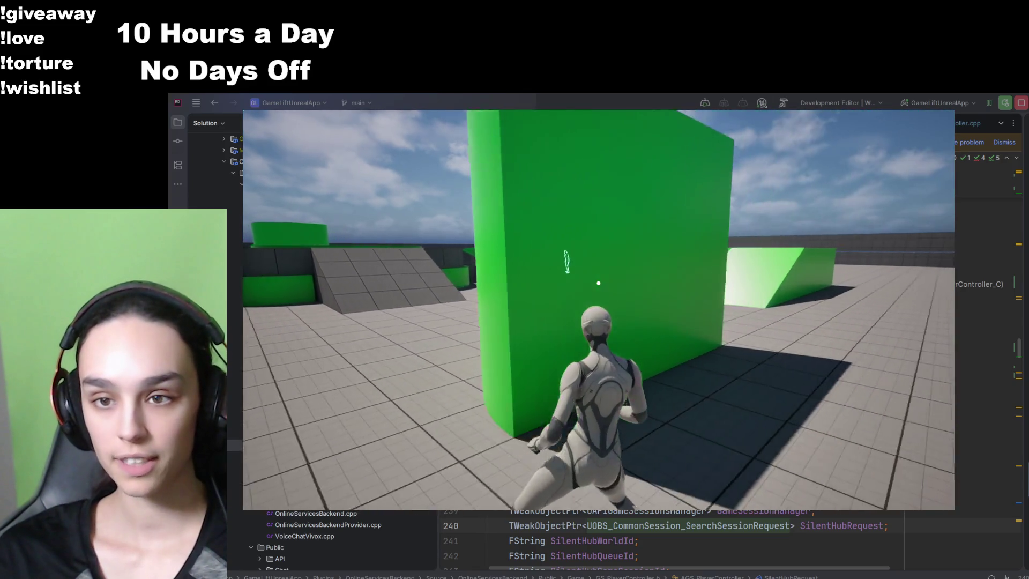
{"action": "key", "text": "w"}
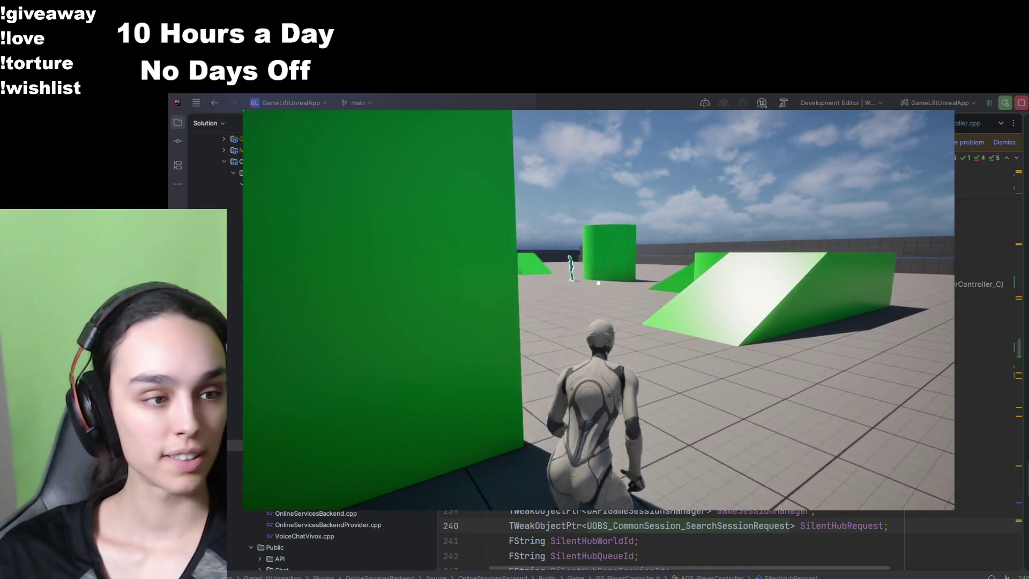
{"action": "key", "text": "w"}
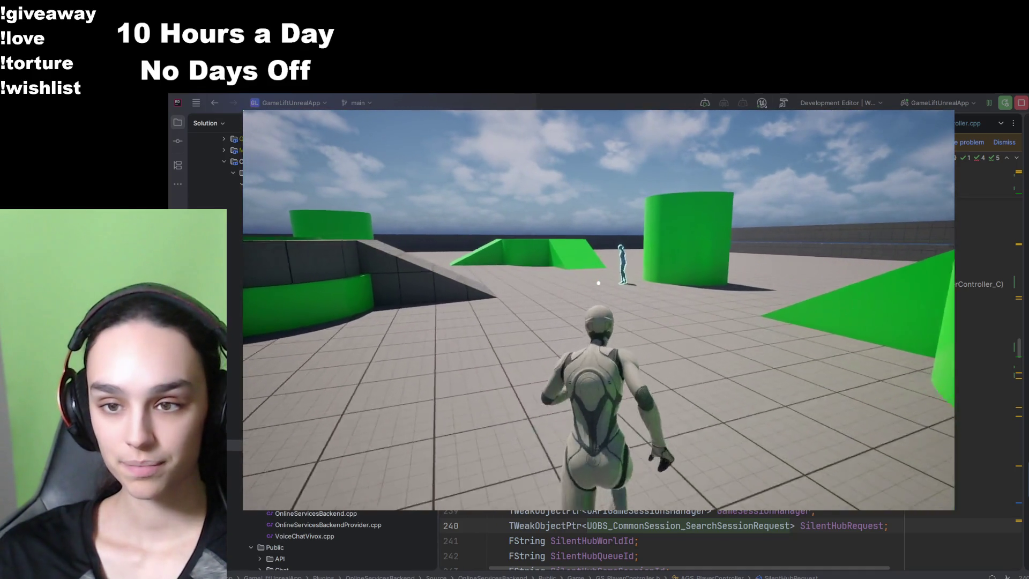
{"action": "key", "text": "w"}
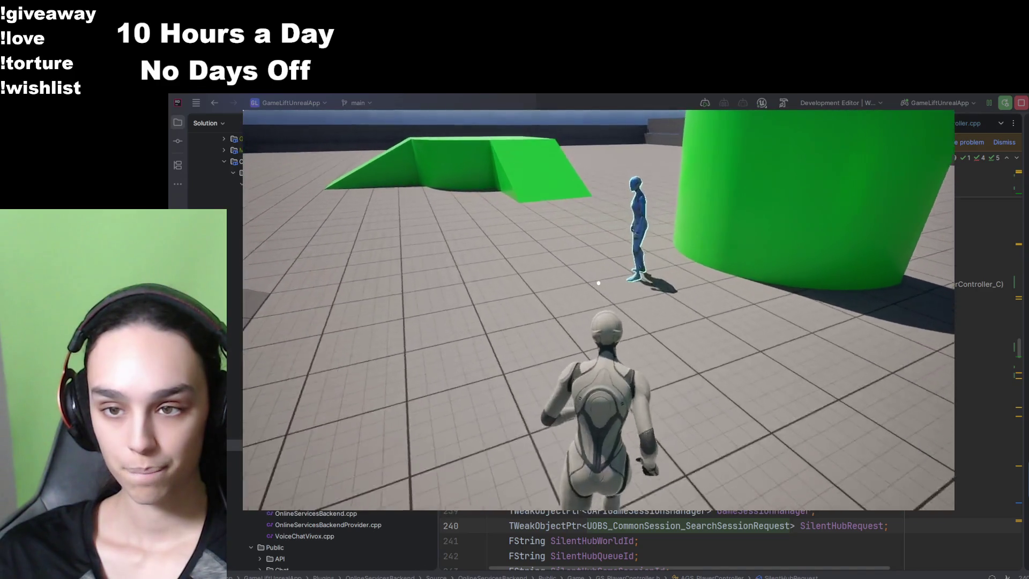
{"action": "key", "text": "w"}
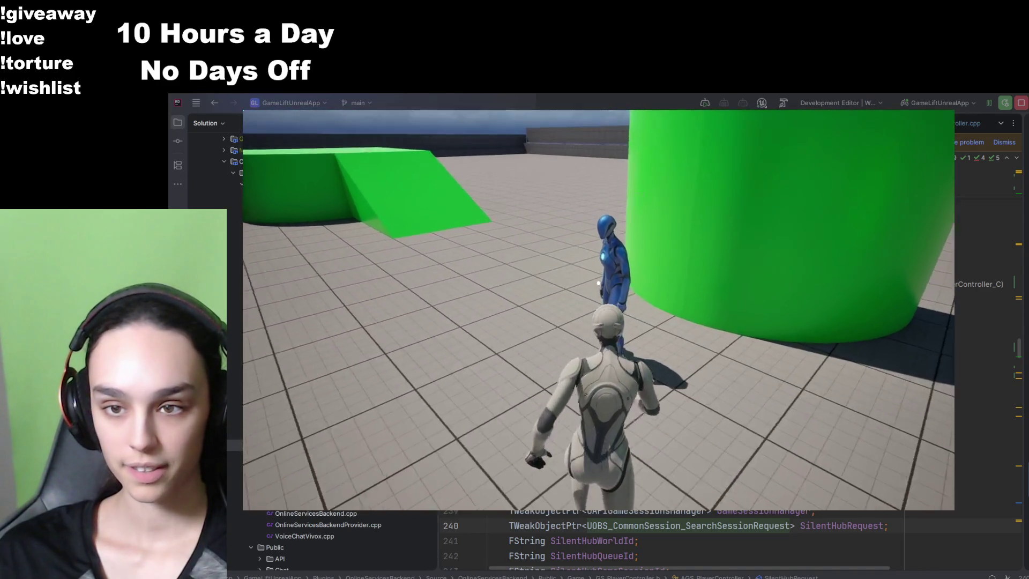
{"action": "key", "text": "w"}
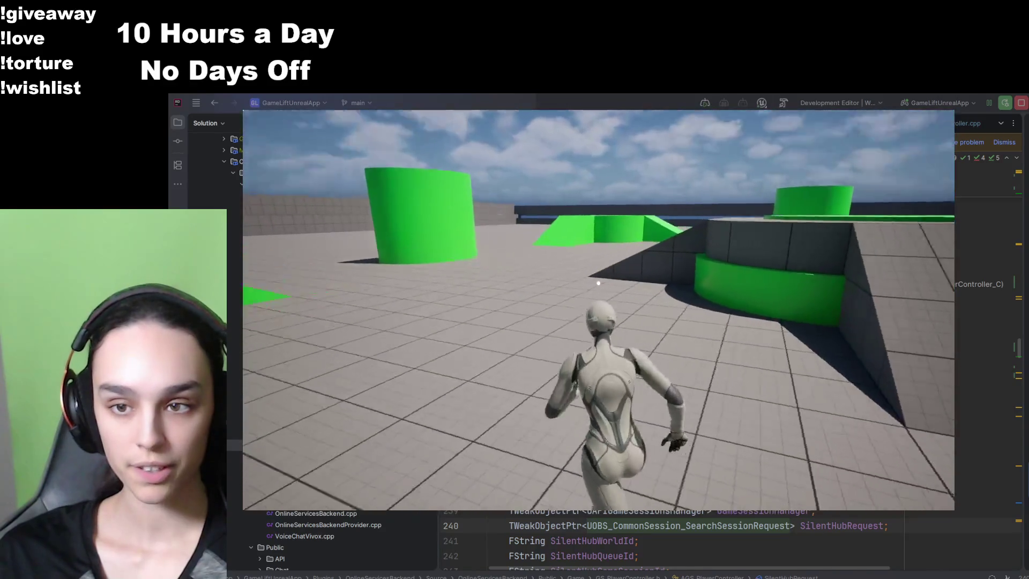
- Open, close and reopen the PVP/PVE/RP radial menu with E, then pick a mode to close it
{"action": "key", "text": "e"}
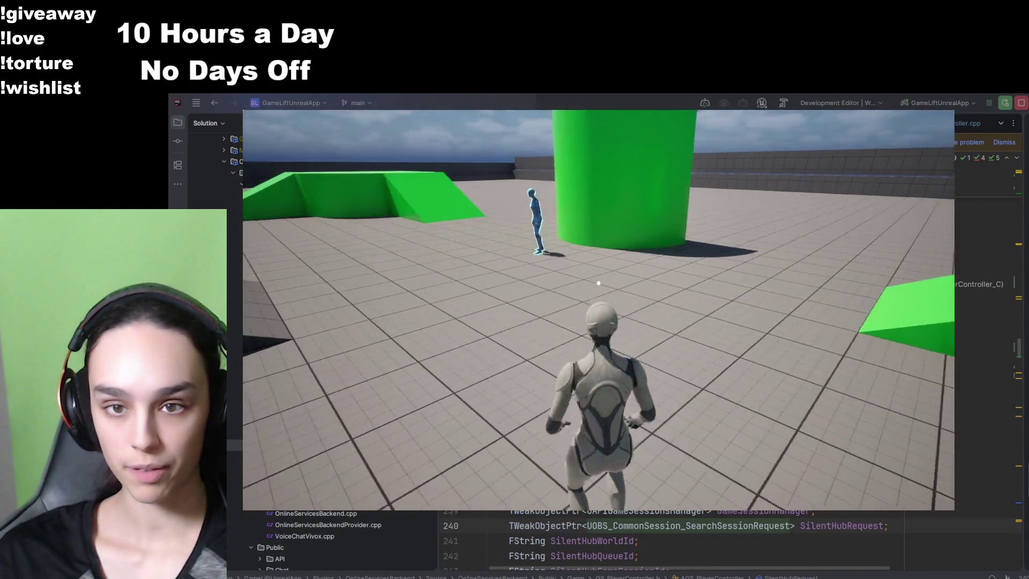
{"action": "key", "text": "w"}
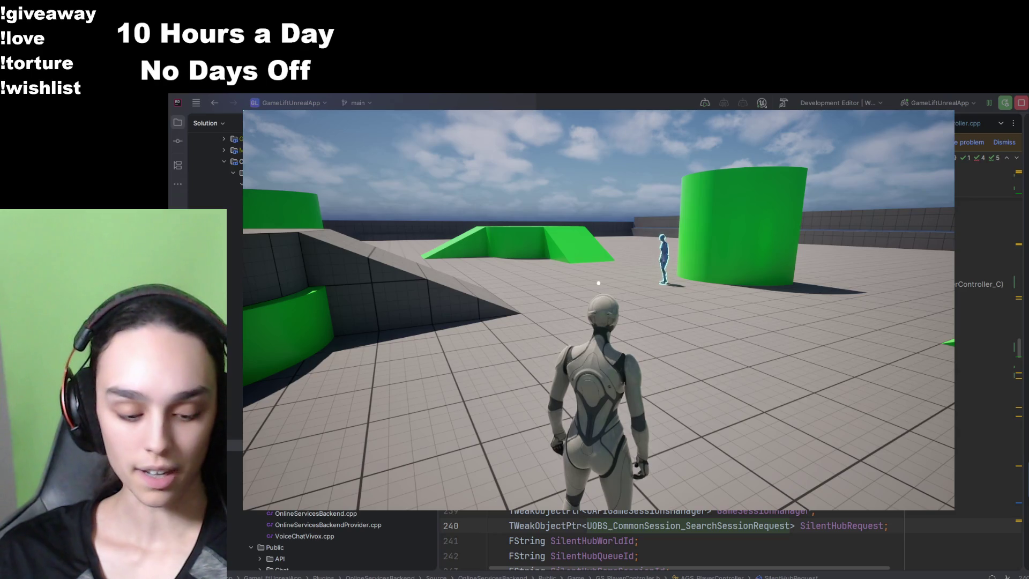
{"action": "key", "text": "e"}
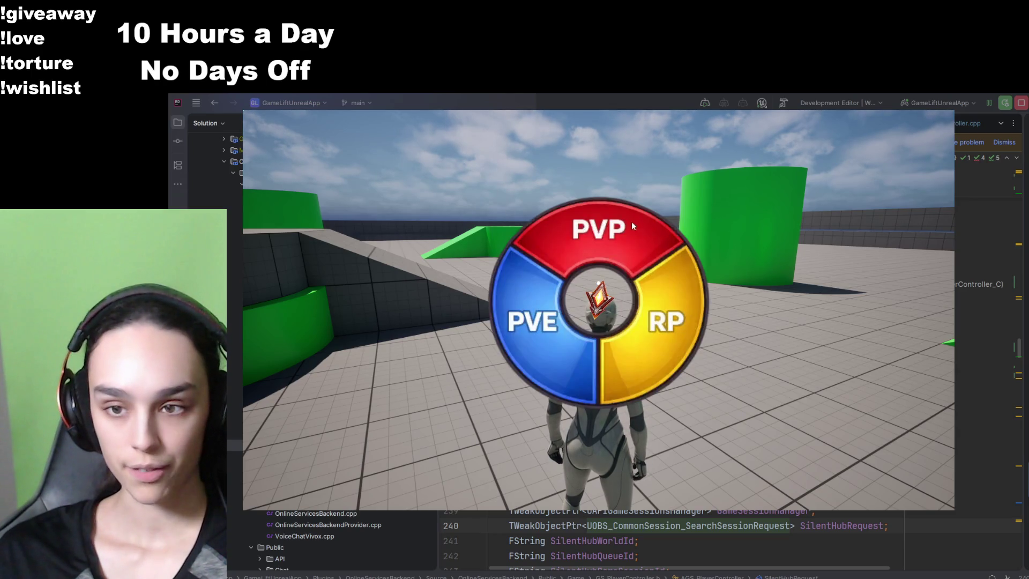
{"action": "key", "text": "e"}
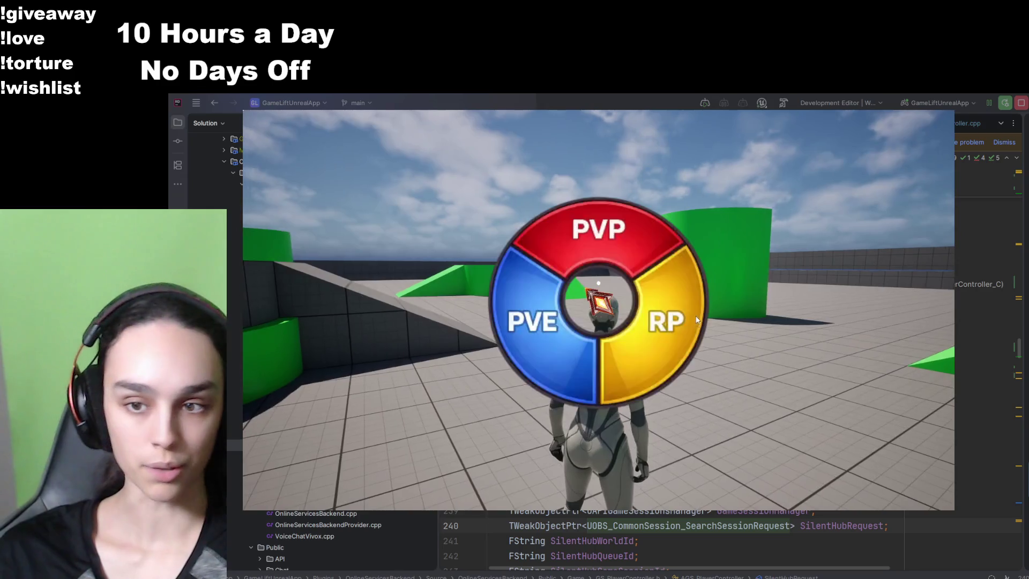
{"action": "left_click", "coordinate": [585, 255]}
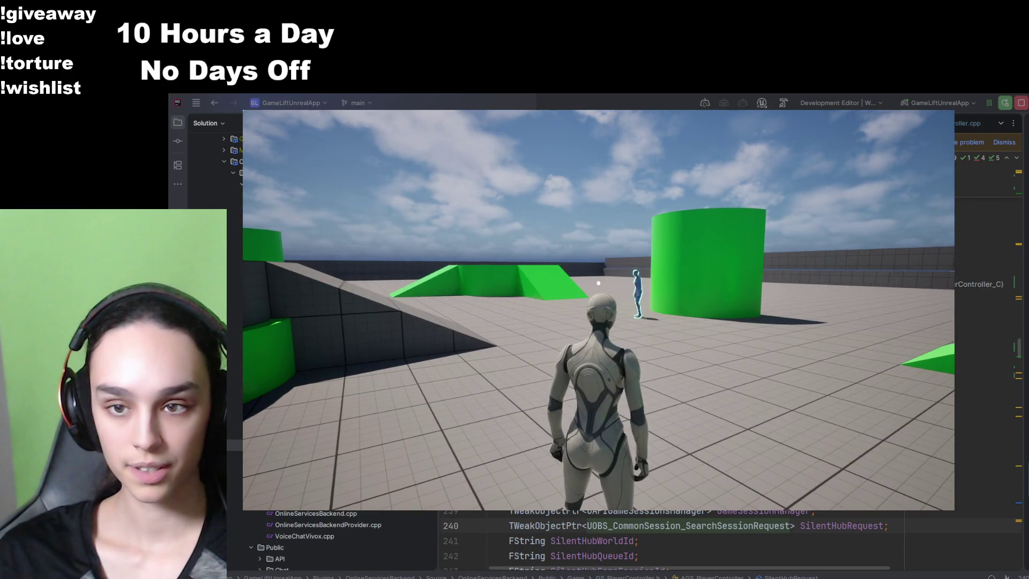
- Run past the green cylinder to the large green wall and check the NPC's outline shows through it
{"action": "key", "text": "w"}
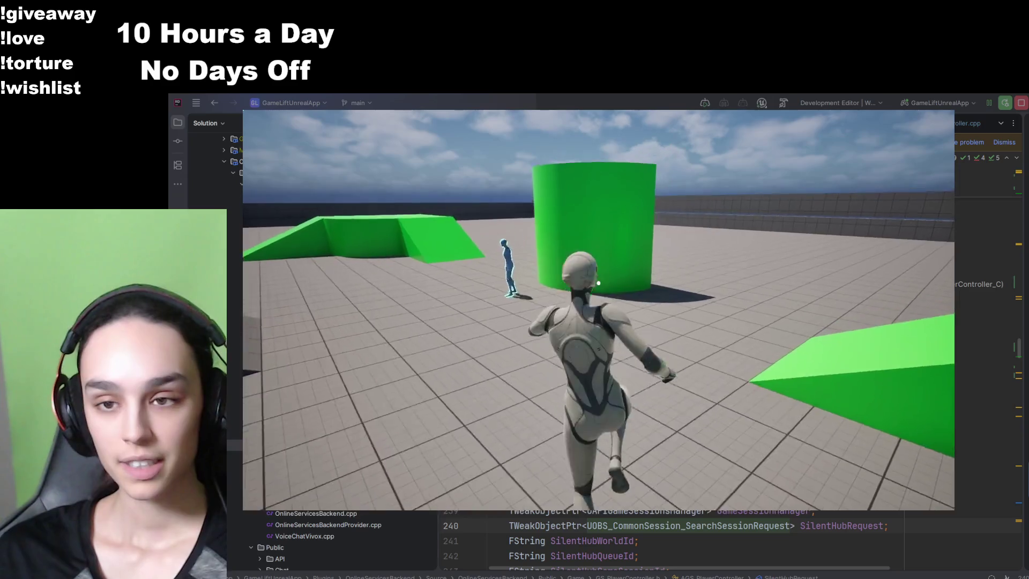
{"action": "key", "text": "w"}
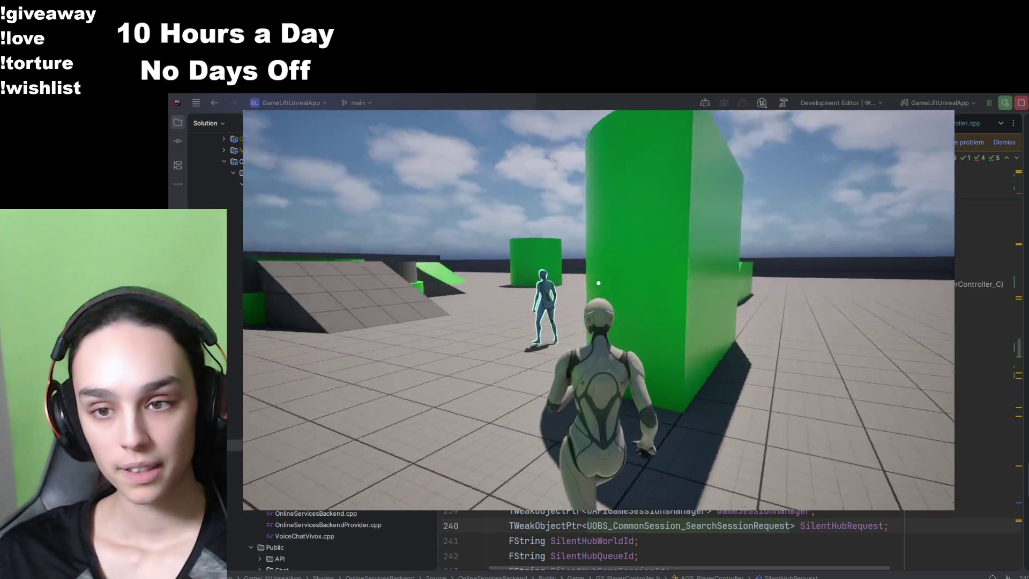
{"action": "key", "text": "w"}
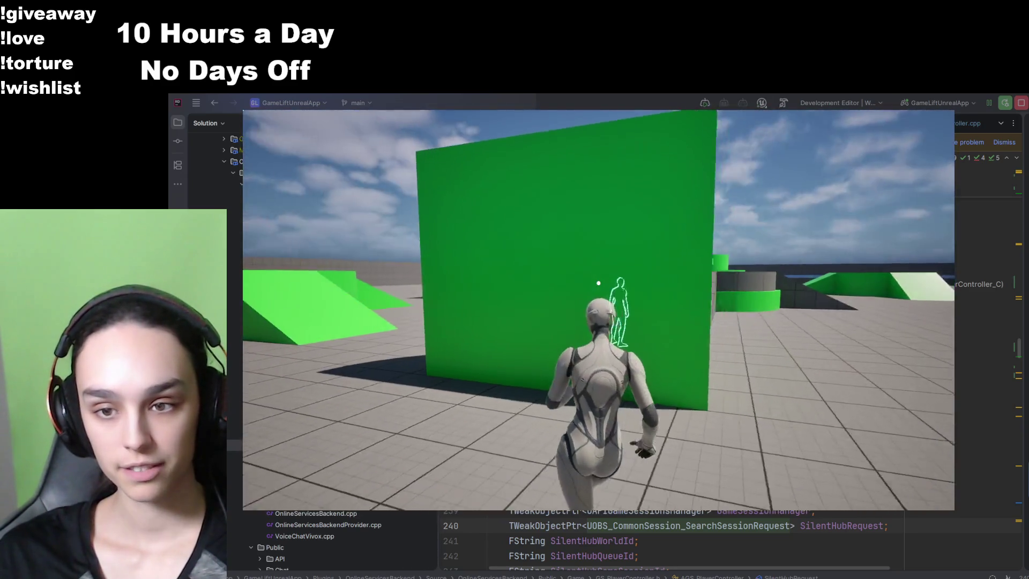
{"action": "key", "text": "w"}
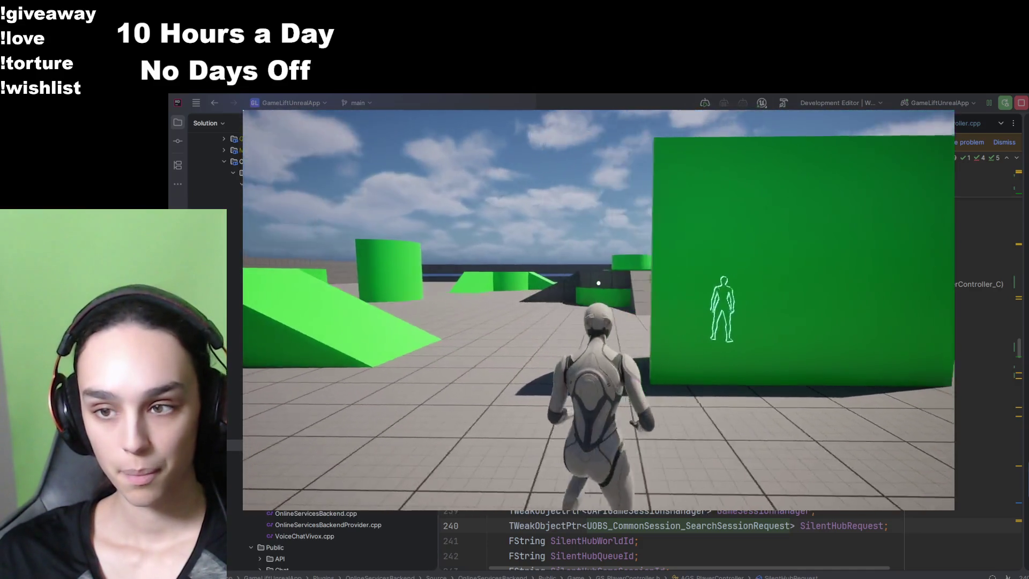
{"action": "key", "text": "w"}
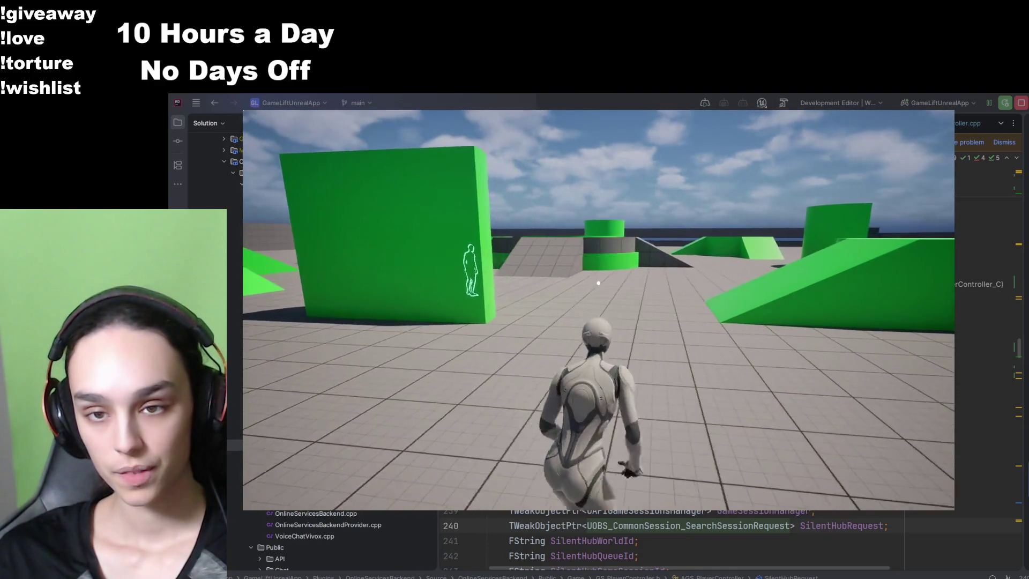
- Open the radial menu with Tab, pick a mode, and walk up to the NPC until its interact prompt shows
{"action": "key", "text": "Tab"}
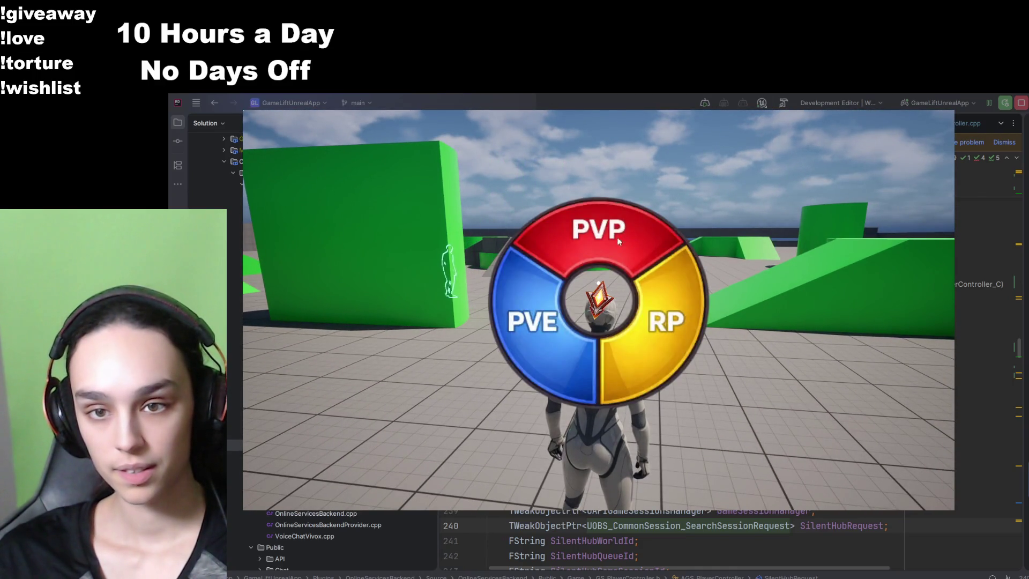
{"action": "left_click", "coordinate": [538, 217]}
{"action": "key", "text": "w"}
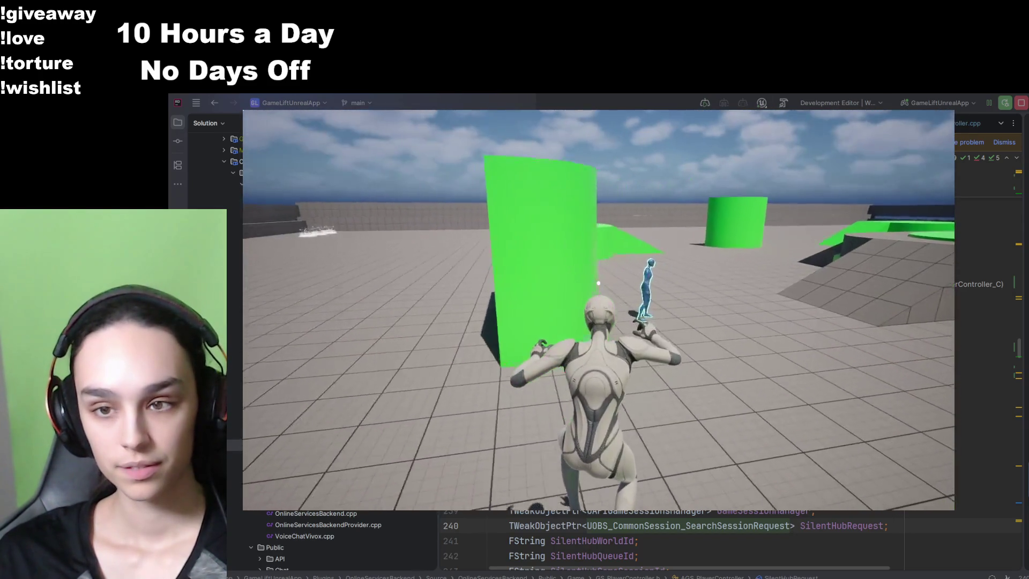
{"action": "key", "text": "w"}
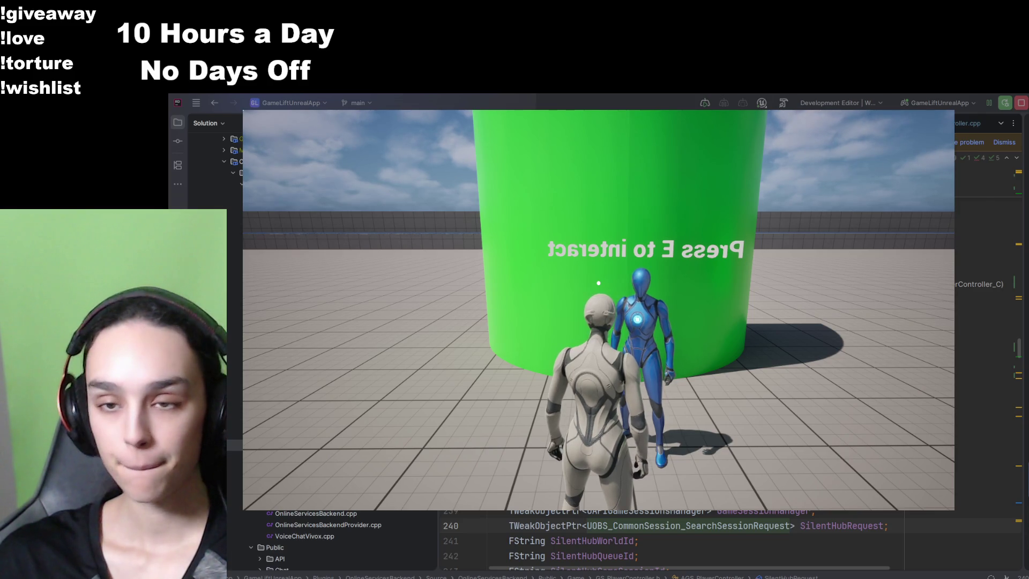
- Select PVE in the Tab radial menu, then quit Play-In-Editor via the Escape pause menu's QUIT
{"action": "mouse_move", "coordinate": [599, 282]}
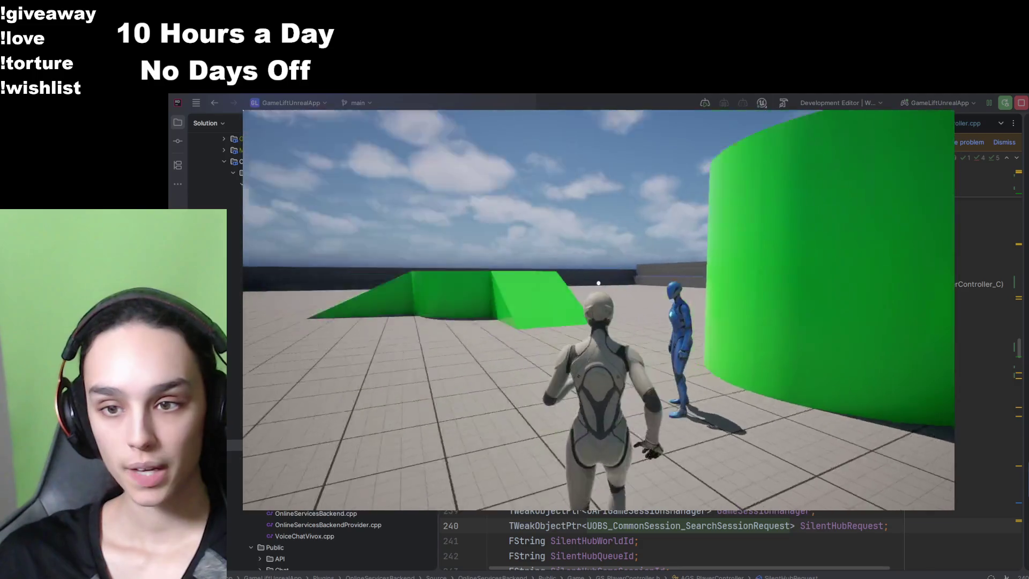
{"action": "key", "text": "Tab"}
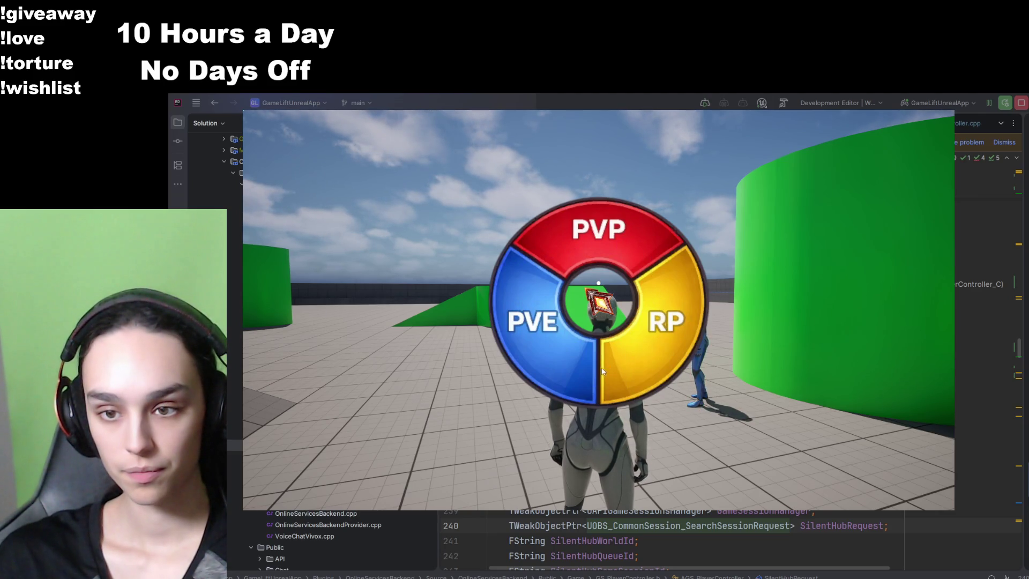
{"action": "left_click", "coordinate": [573, 365]}
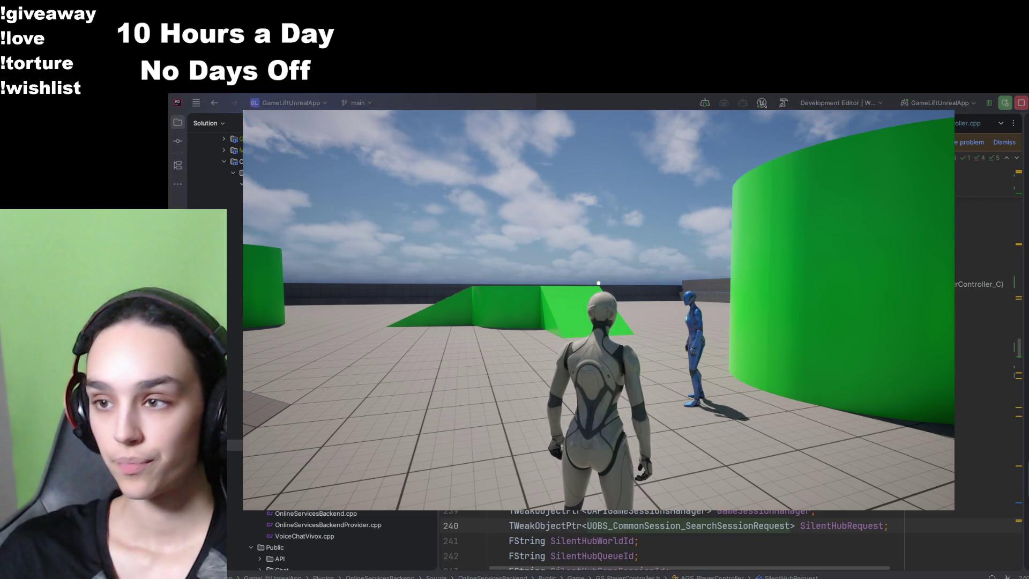
{"action": "key", "text": "Escape"}
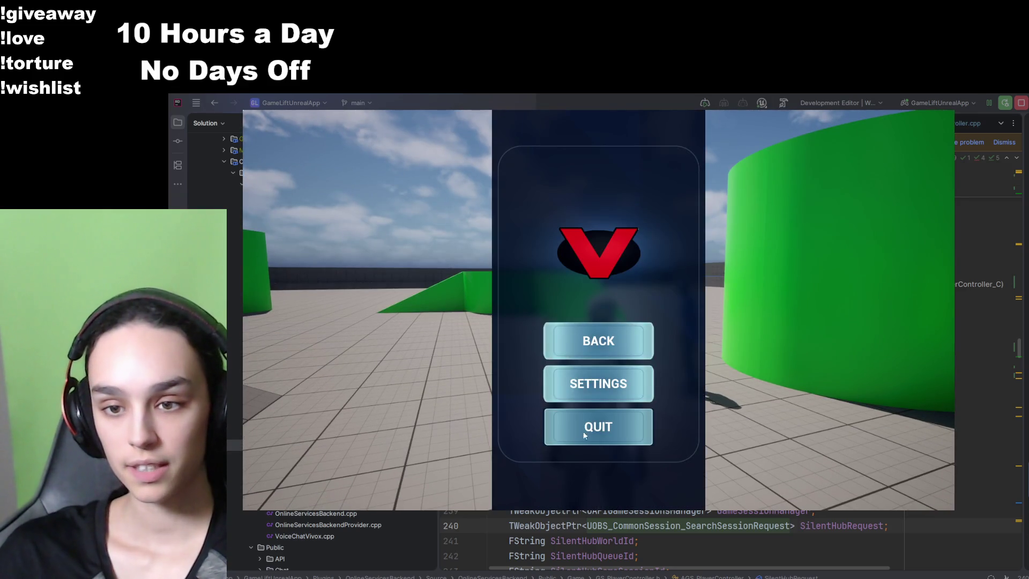
{"action": "left_click", "coordinate": [583, 434]}
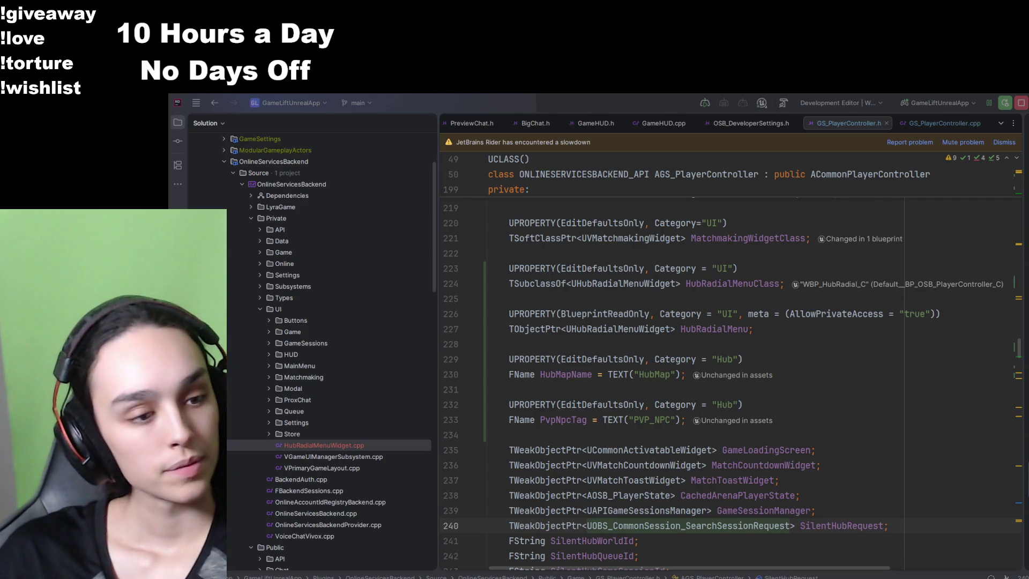
- Switch back to the WBP_HubRadial designer, showing Angle Offset Deg 25.0 and Indicator Angle Offset 90.0
{"action": "key", "text": "alt+Tab"}
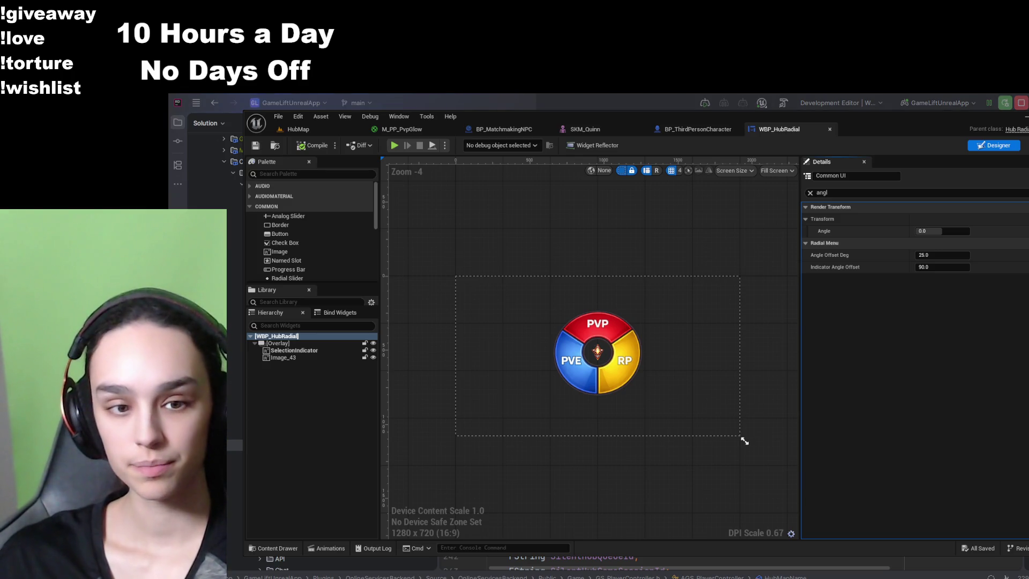
- Filter BP_MatchmakingNPC's class-default Details by 'promptte', then switch to MatchmakingNPC.cpp in Rider
{"action": "left_click", "coordinate": [621, 129]}
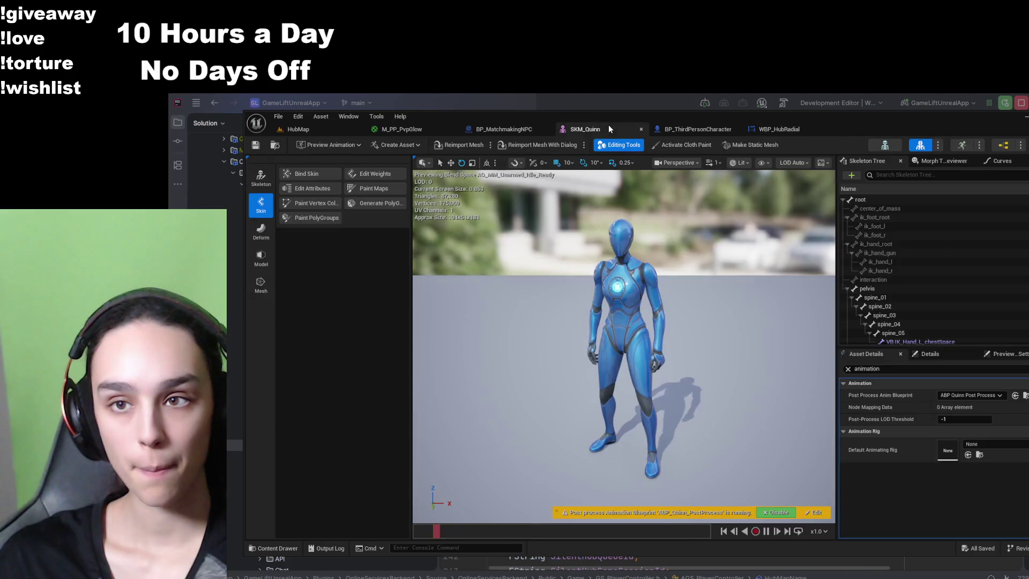
{"action": "left_click", "coordinate": [497, 129]}
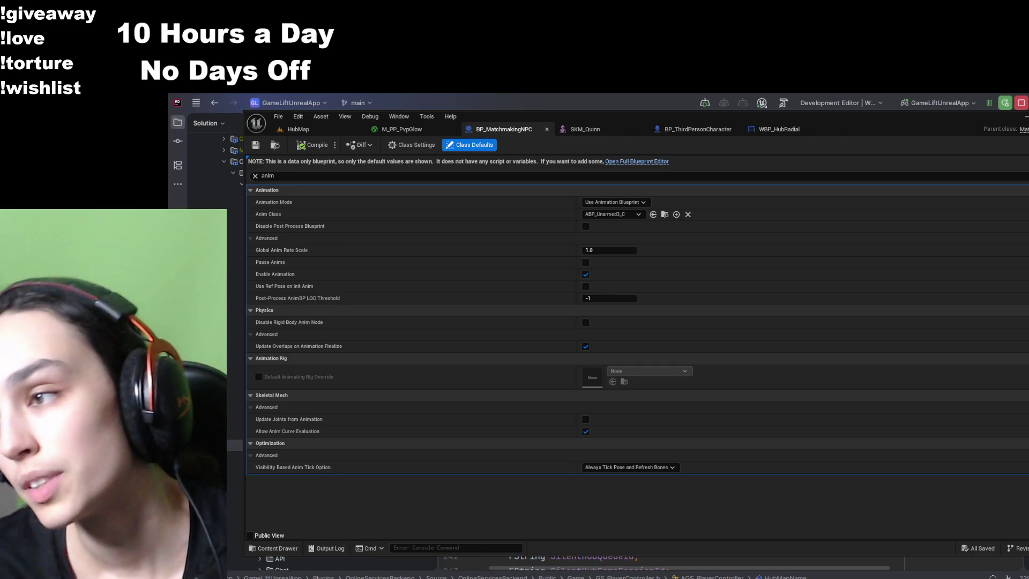
{"action": "left_click", "coordinate": [255, 176]}
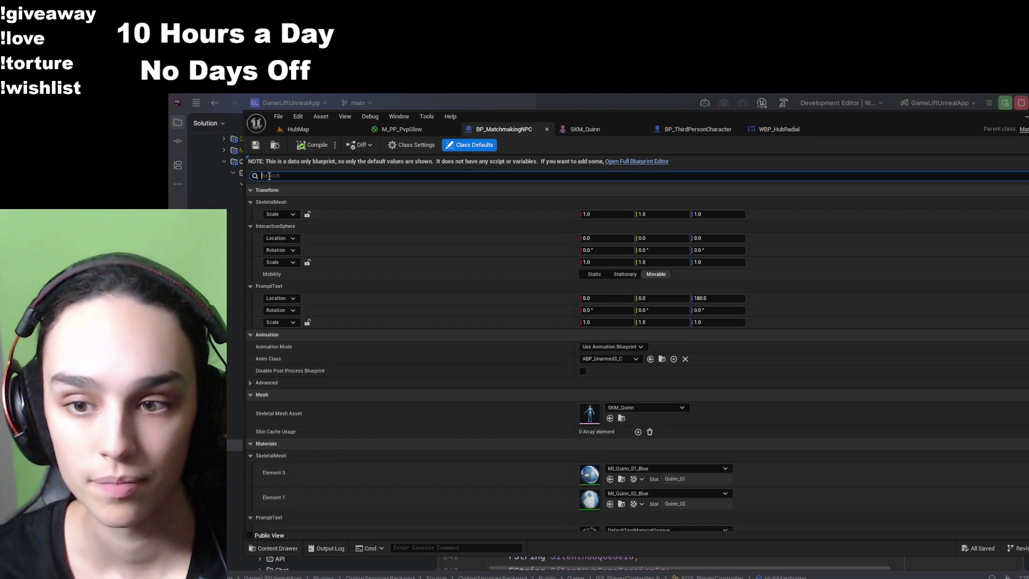
{"action": "type", "text": "promptte"}
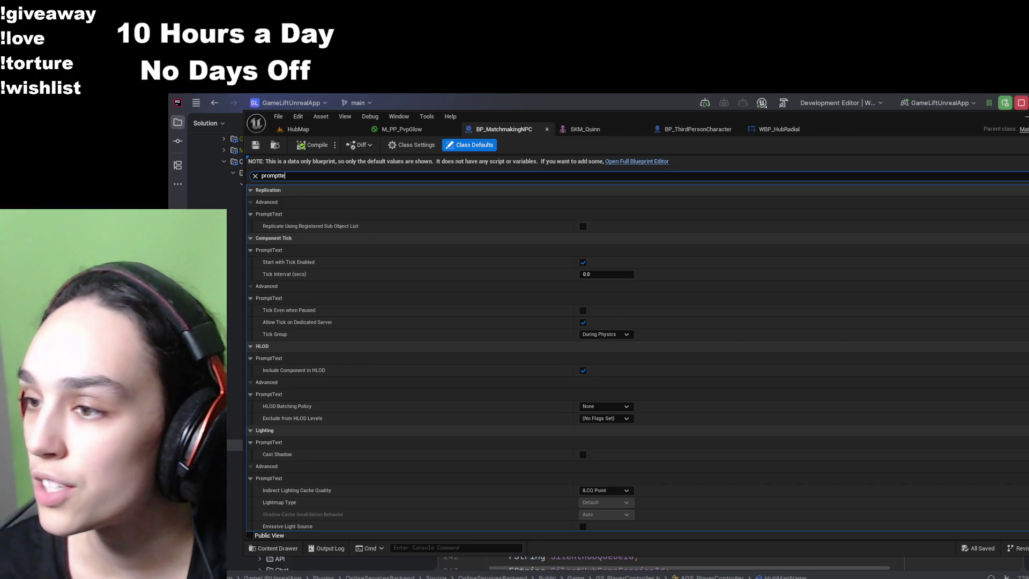
{"action": "key", "text": "alt+Tab"}
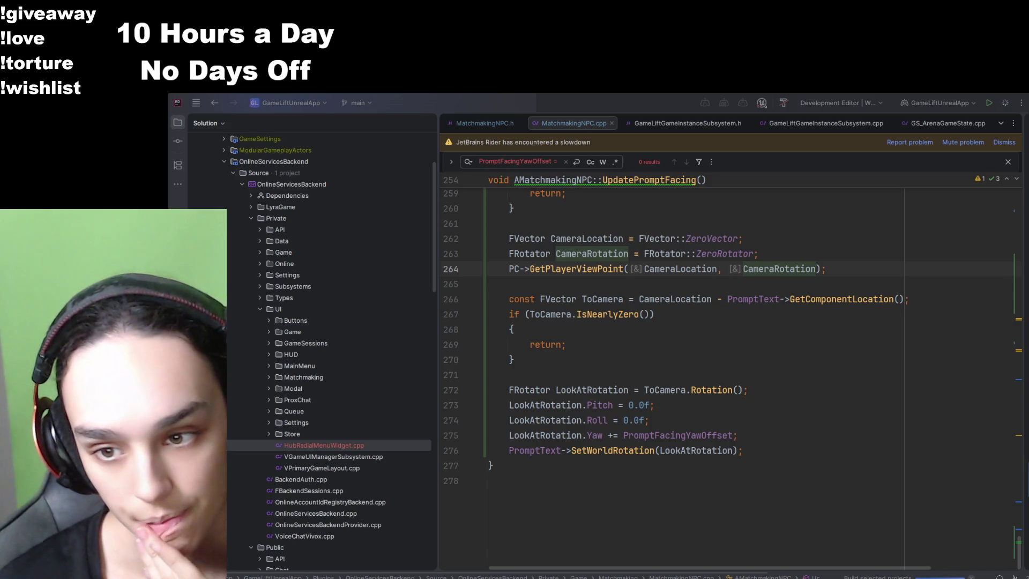